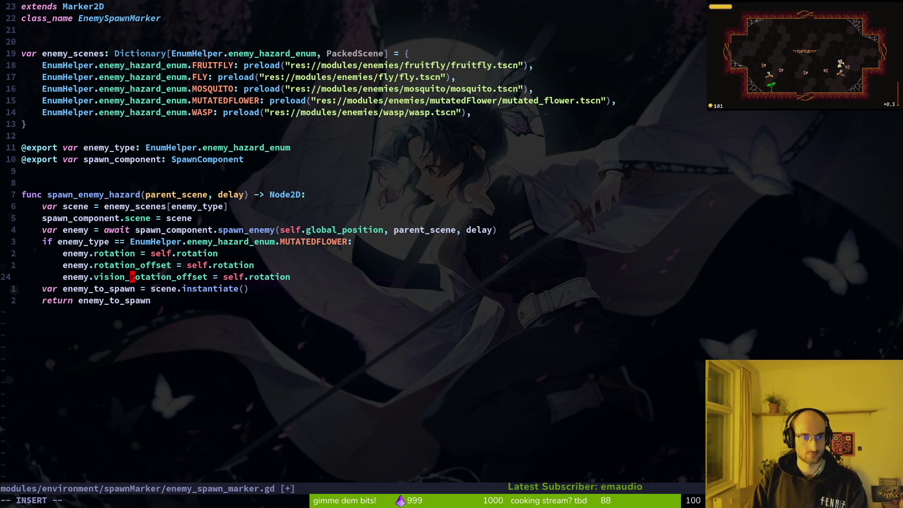
Rename vision_rotation_offset to vision_component.rotation on line 24 and save the spawn marker script
{"action": "type", "text": "componen"}
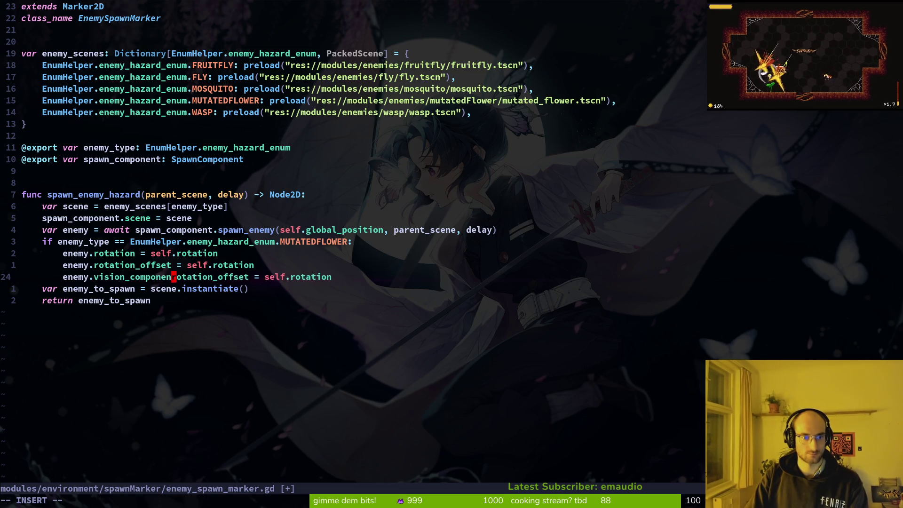
{"action": "type", "text": "t.rotation"}
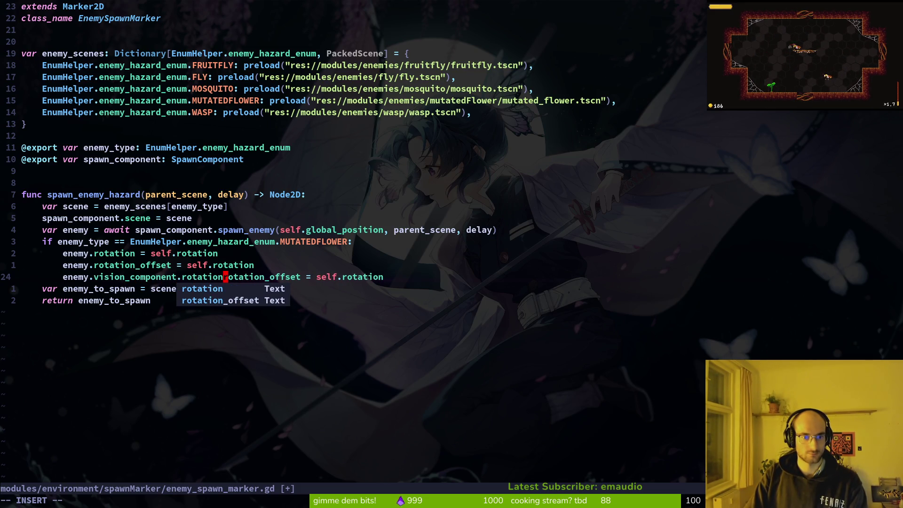
{"action": "key", "text": "Delete"}
{"action": "key", "text": "Delete"}
{"action": "key", "text": "Delete"}
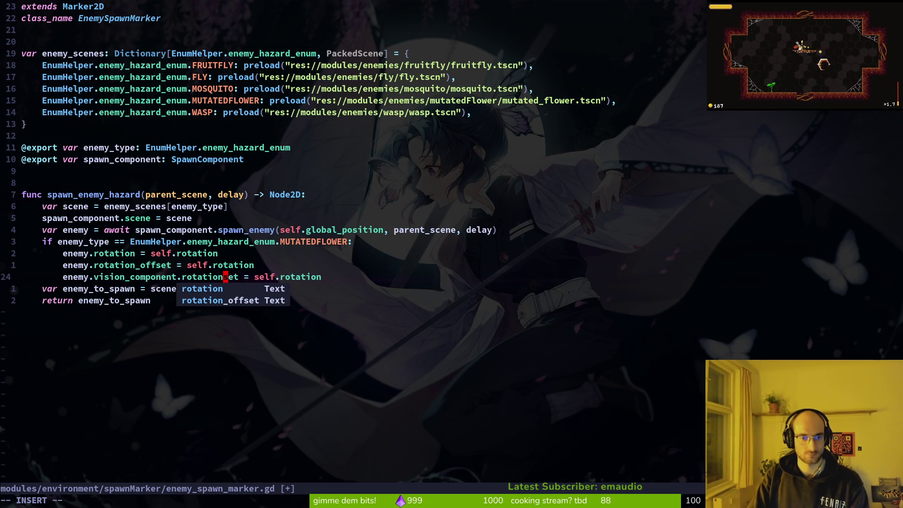
{"action": "key", "text": "Escape"}
{"action": "type", "text": ":w"}
{"action": "key", "text": "Return"}
Launch the game, then restore the level_1_4 spawn marker's -180° rotation and save the scene
{"action": "key", "text": "alt+Tab"}
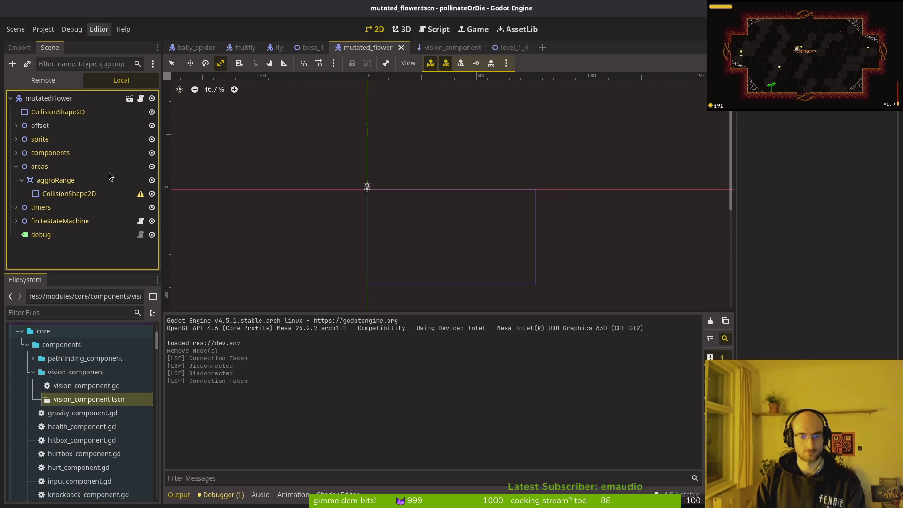
{"action": "key", "text": "F5"}
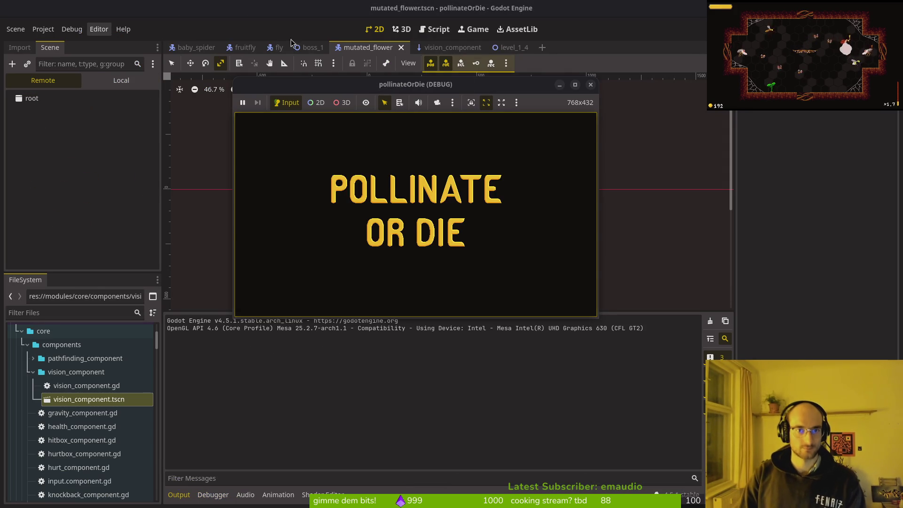
{"action": "left_click", "coordinate": [511, 48]}
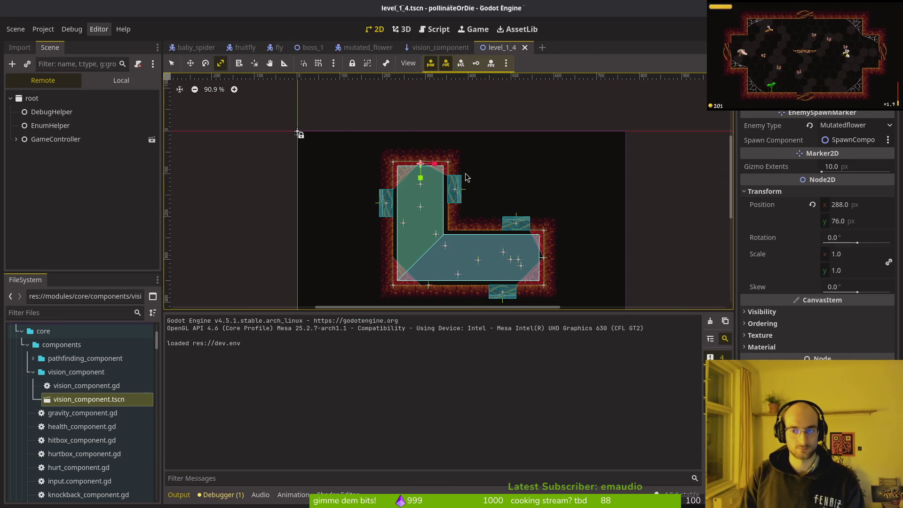
{"action": "key", "text": "ctrl+z"}
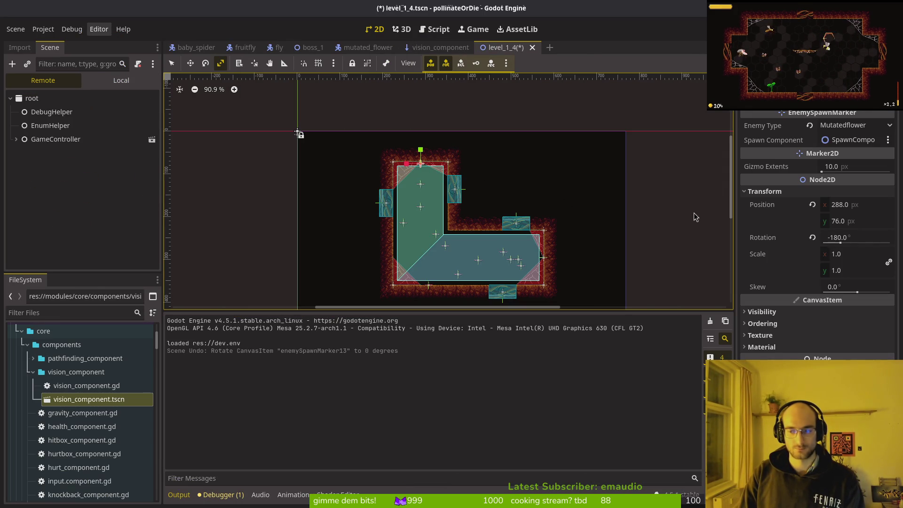
{"action": "key", "text": "ctrl+s"}
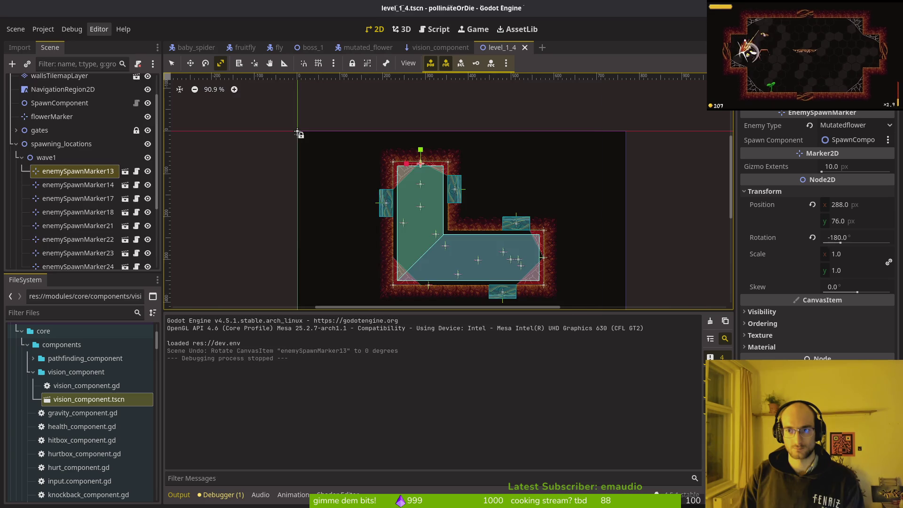
Rerun the game into level 1-4 and observe the shooting_range_collision error
{"action": "key", "text": "F5"}
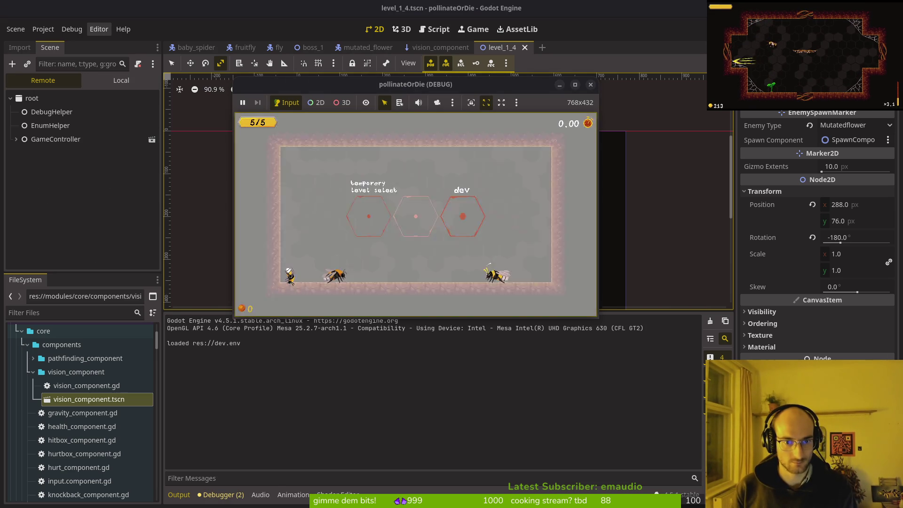
{"action": "left_click", "coordinate": [360, 239]}
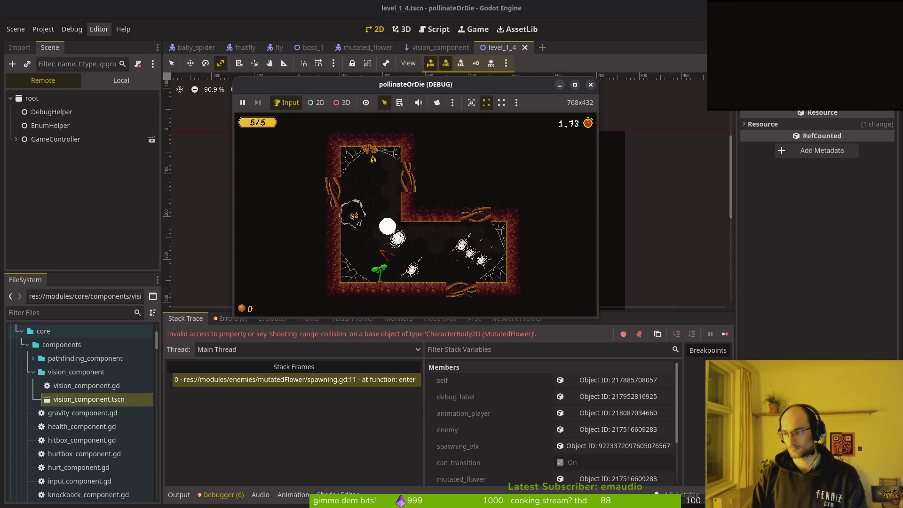
{"action": "key", "text": "super+1"}
Open the mutated flower's spawning.gd and find the shooting_range_collision use on line 11
{"action": "type", "text": "flowespaw"}
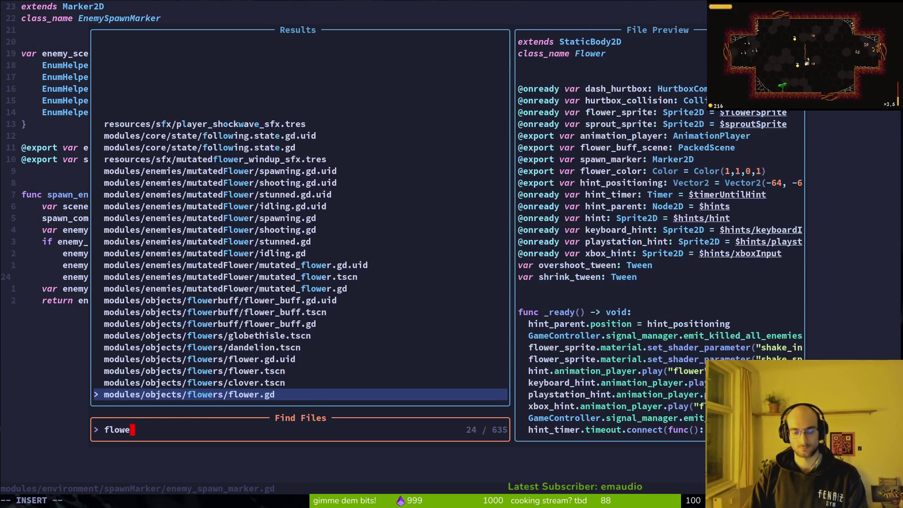
{"action": "key", "text": "Return"}
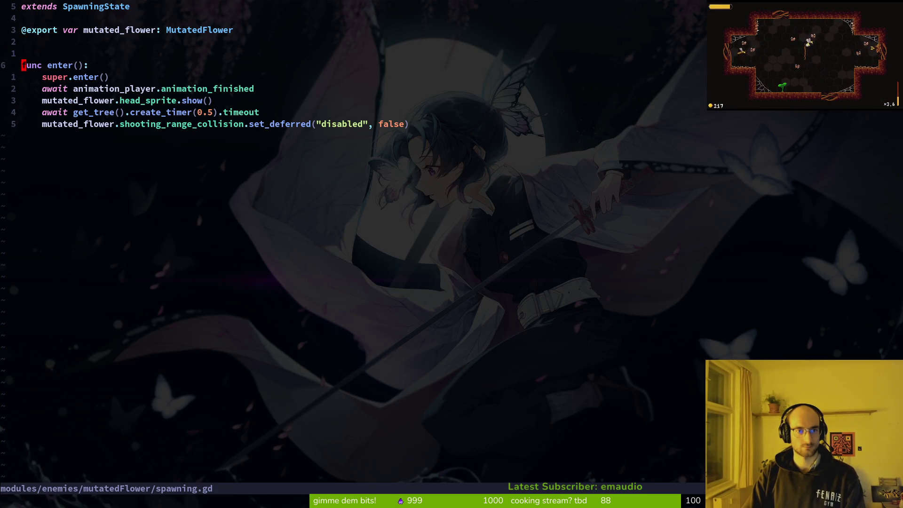
{"action": "key", "text": "w"}
{"action": "key", "text": "v"}
{"action": "key", "text": "i"}
{"action": "key", "text": "w"}
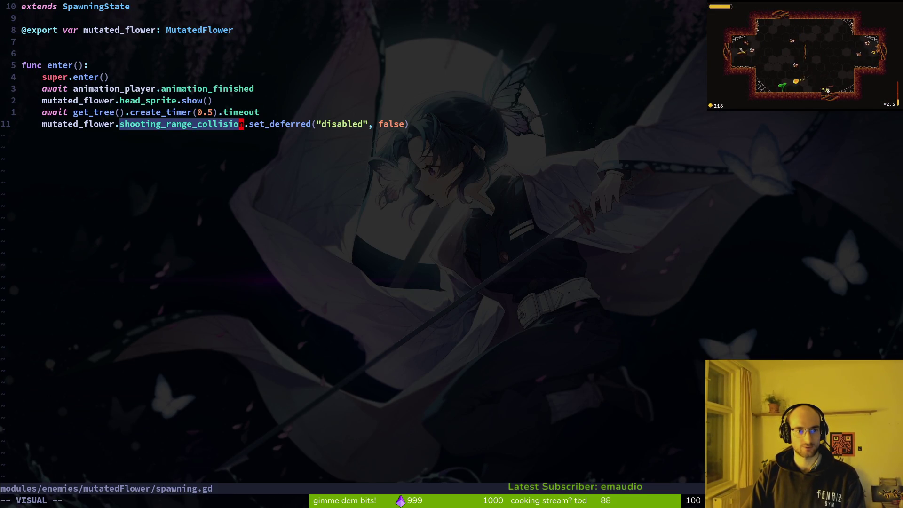
{"action": "key", "text": "space"}
{"action": "key", "text": "f"}
{"action": "key", "text": "w"}
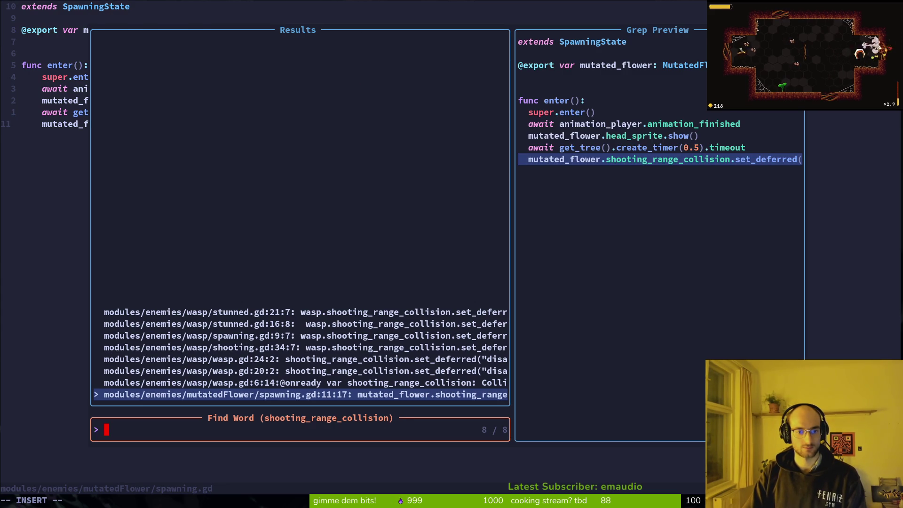
{"action": "key", "text": "Return"}
Delete the shooting_range_collision line and the 0.5-second timer wait, then save spawning.gd
{"action": "type", "text": "V"}
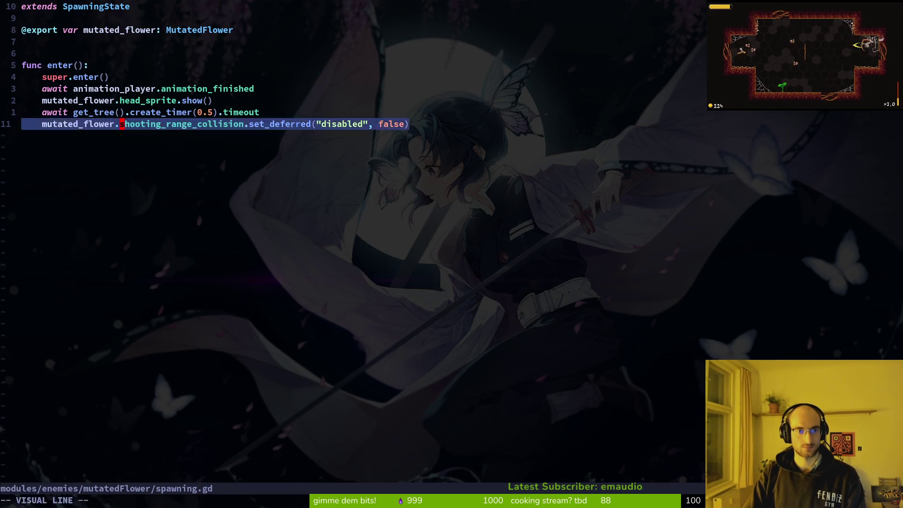
{"action": "type", "text": "d:write"}
{"action": "key", "text": "Return"}
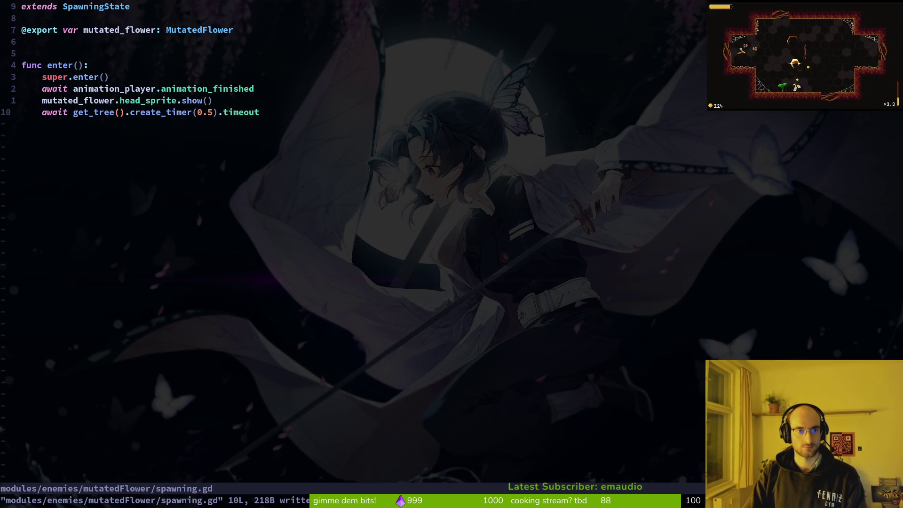
{"action": "key", "text": "u"}
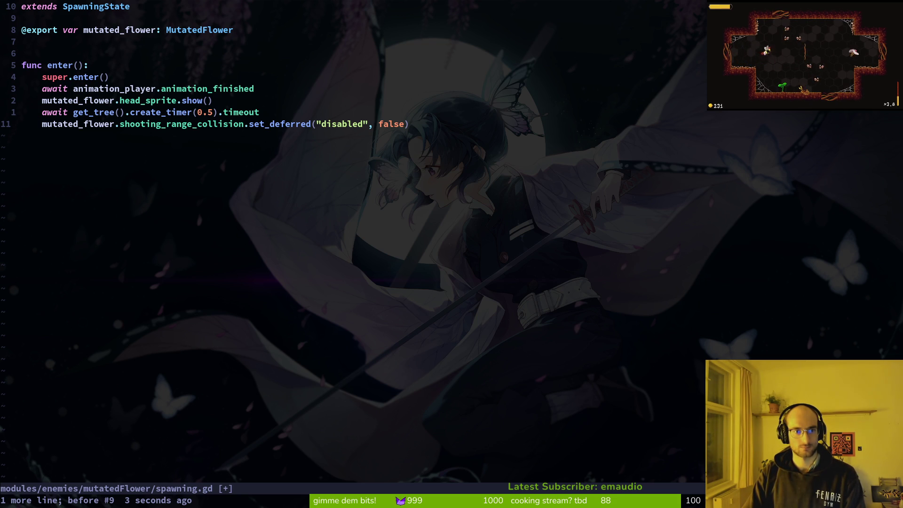
{"action": "key", "text": "d"}
{"action": "key", "text": "d"}
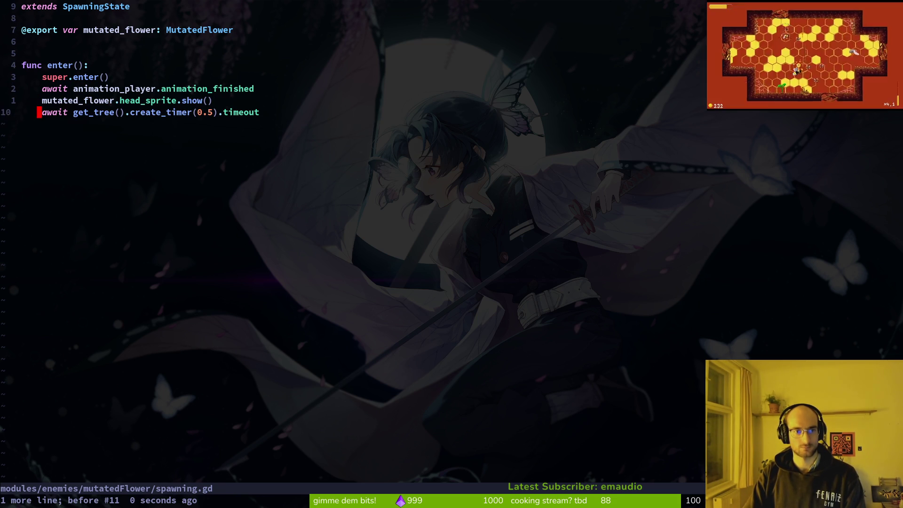
{"action": "key", "text": "d"}
{"action": "key", "text": "d"}
{"action": "type", "text": ":w"}
{"action": "key", "text": "Return"}
Open mutated_flower.gd and locate the two vision_component connect lines
{"action": "key", "text": "ctrl+6"}
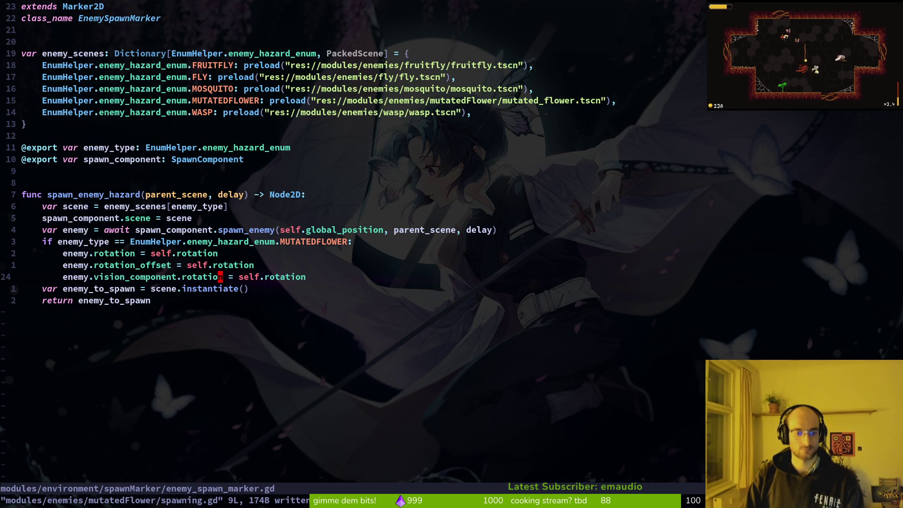
{"action": "key", "text": "ctrl+6"}
{"action": "key", "text": "space"}
{"action": "key", "text": "f"}
{"action": "key", "text": "f"}
{"action": "type", "text": "jutfl"}
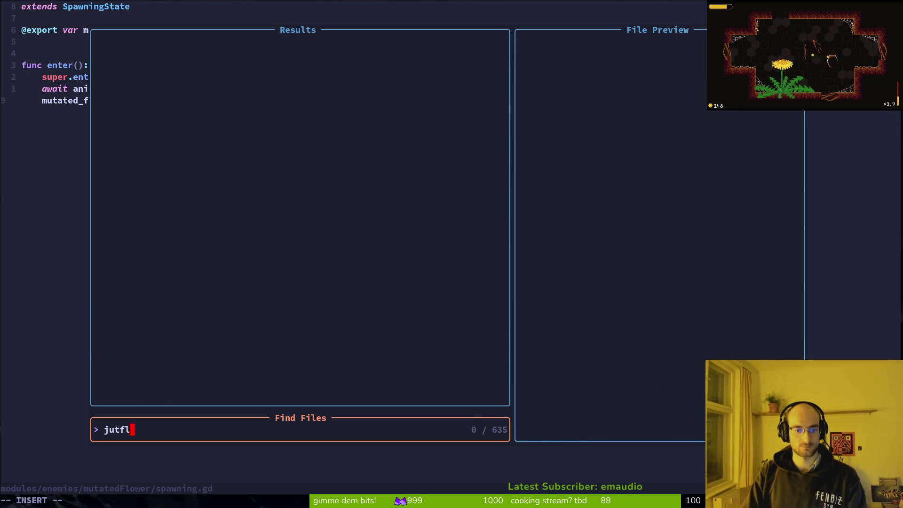
{"action": "key", "text": "BackSpace"}
{"action": "key", "text": "BackSpace"}
{"action": "key", "text": "BackSpace"}
{"action": "type", "text": "mutfl"}
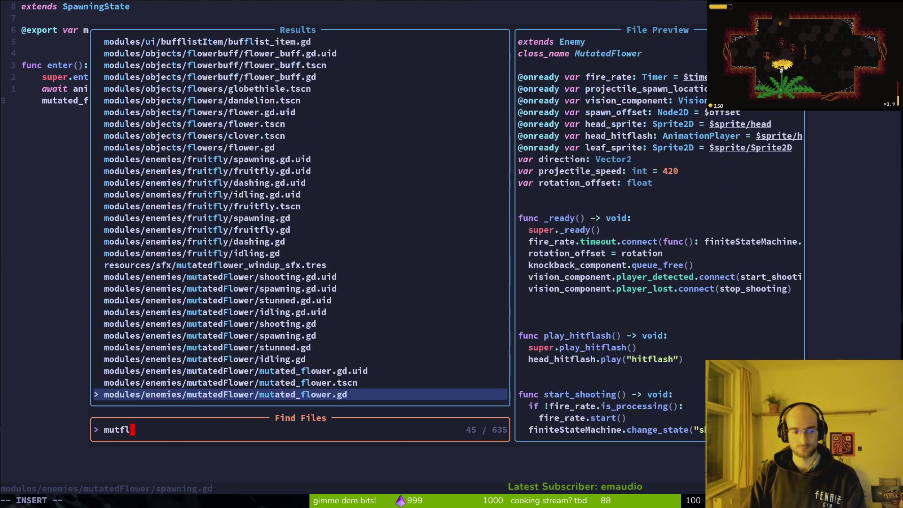
{"action": "key", "text": "Return"}
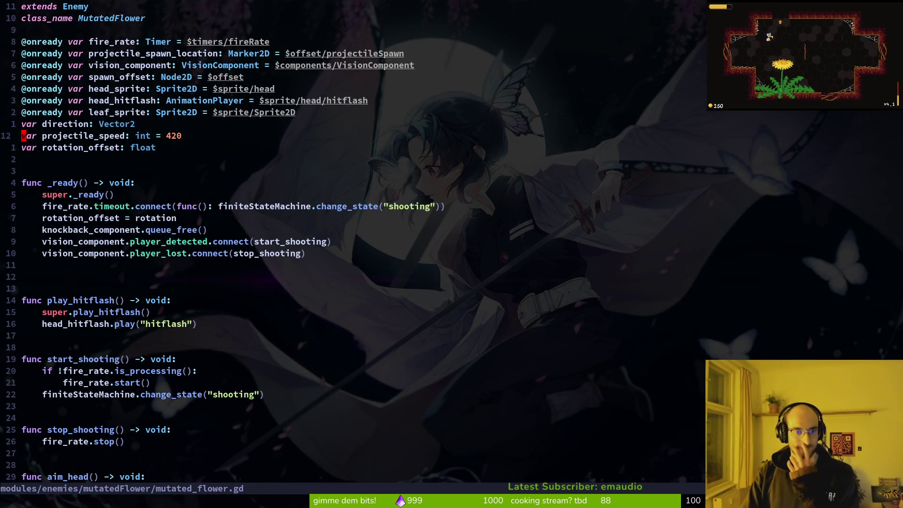
{"action": "key", "text": "j"}
{"action": "key", "text": "j"}
{"action": "key", "text": "j"}
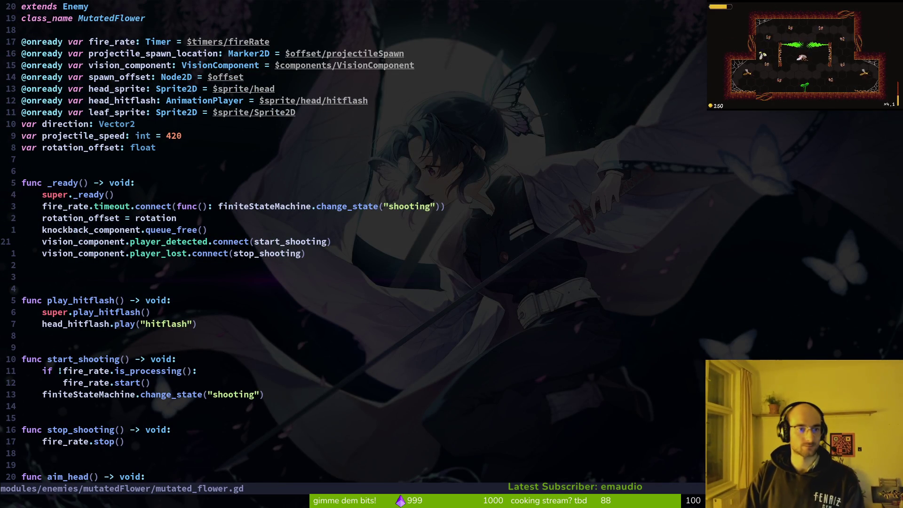
{"action": "key", "text": "V"}
{"action": "key", "text": "j"}
{"action": "key", "text": "y"}
Add the condition finiteStateMachine.current_state.name != "spawning": above the connect lines
{"action": "key", "text": "O"}
{"action": "type", "text": "if"}
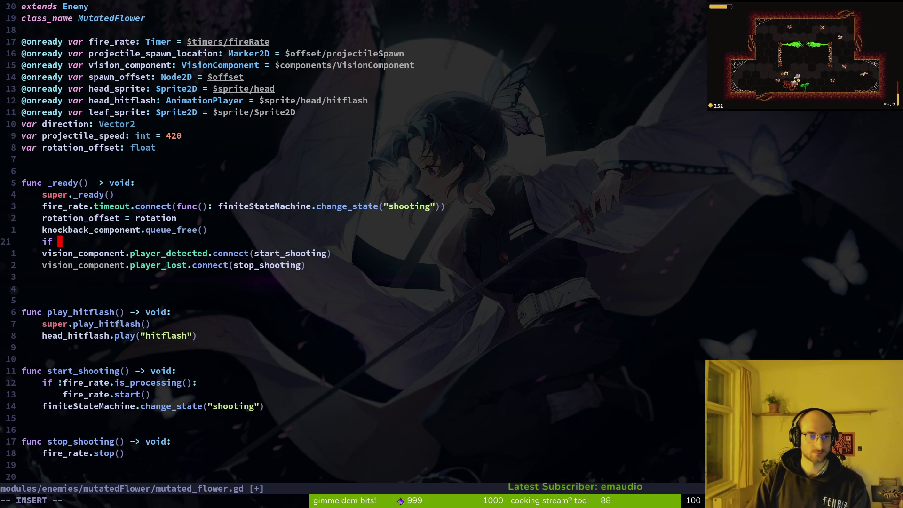
{"action": "type", "text": "fi"}
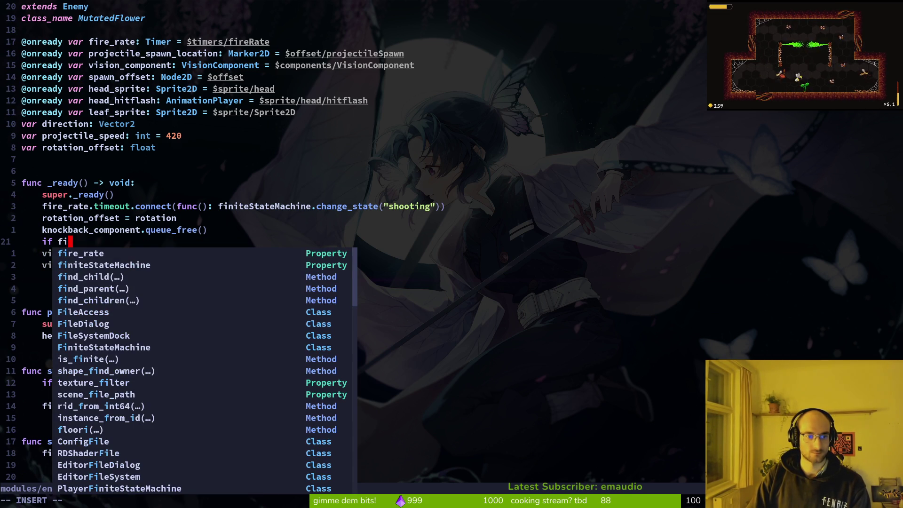
{"action": "key", "text": "Tab"}
{"action": "type", "text": ".cu"}
{"action": "key", "text": "Tab"}
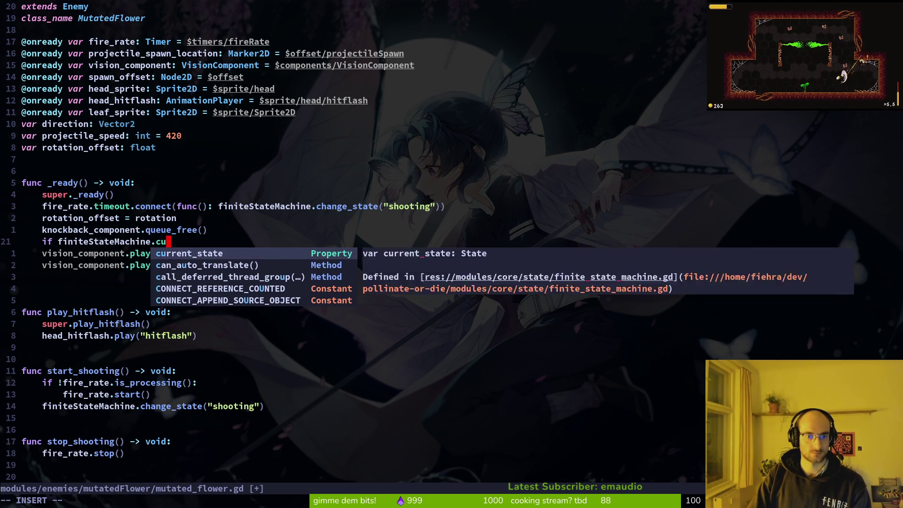
{"action": "type", "text": ".name !"}
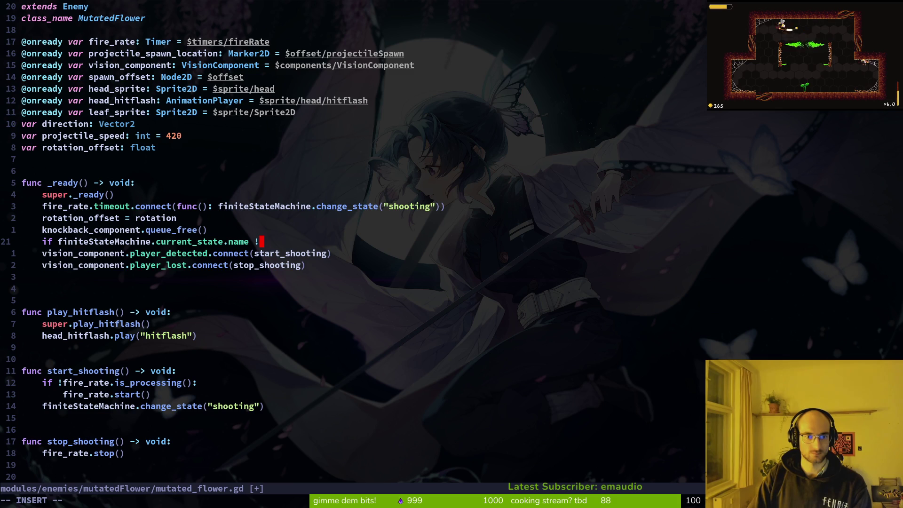
{"action": "type", "text": "= spaw"}
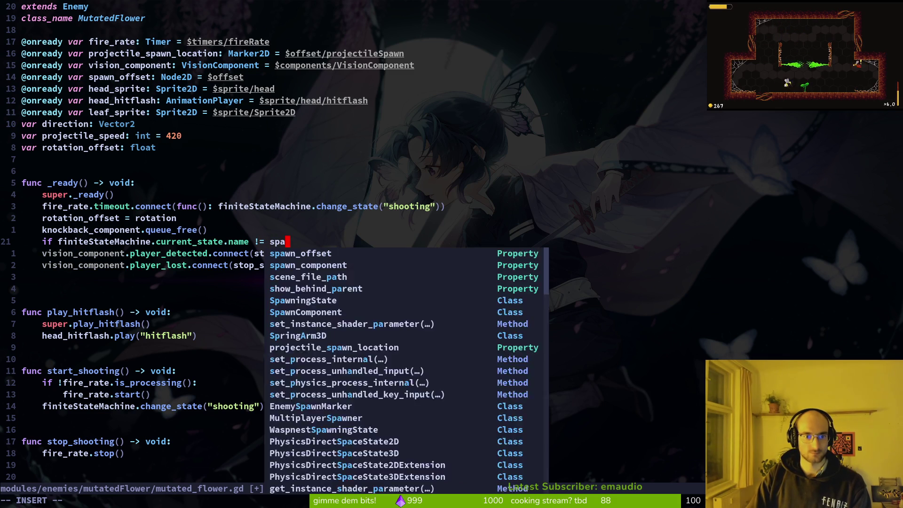
{"action": "key", "text": "BackSpace"}
{"action": "key", "text": "BackSpace"}
{"action": "key", "text": "BackSpace"}
{"action": "type", "text": "\""}
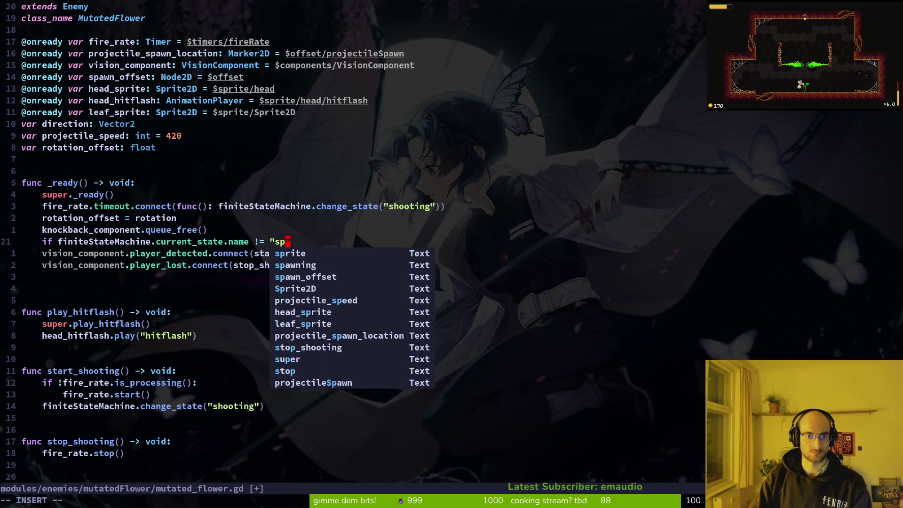
{"action": "type", "text": "spawning\":"}
{"action": "key", "text": "Escape"}
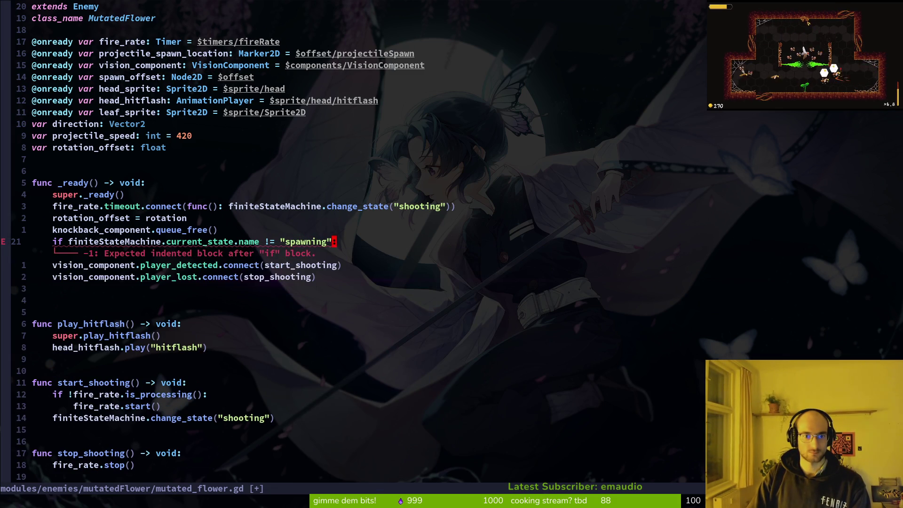
Indent both connect lines under the spawning condition and save mutated_flower.gd
{"action": "key", "text": "j"}
{"action": "key", "text": "shift+v"}
{"action": "key", "text": "j"}
{"action": "key", "text": "greater"}
{"action": "type", "text": ":w"}
{"action": "key", "text": "Return"}
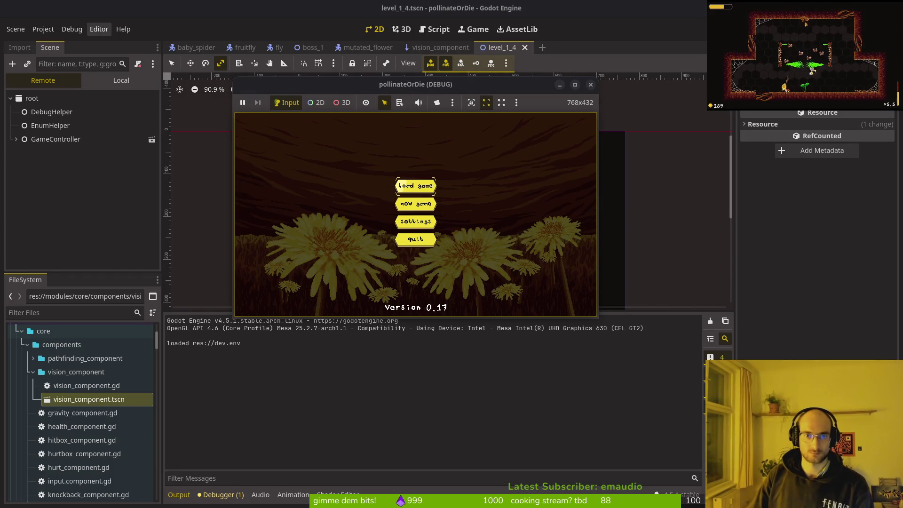
Start the game and load the 1-4 cave level from level select
{"action": "key", "text": "Return"}
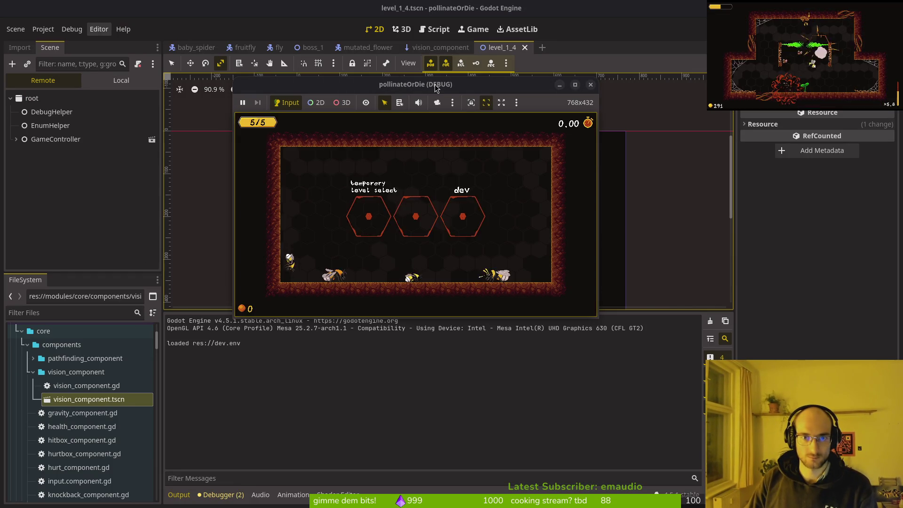
{"action": "key", "text": "Up"}
{"action": "key", "text": "Left"}
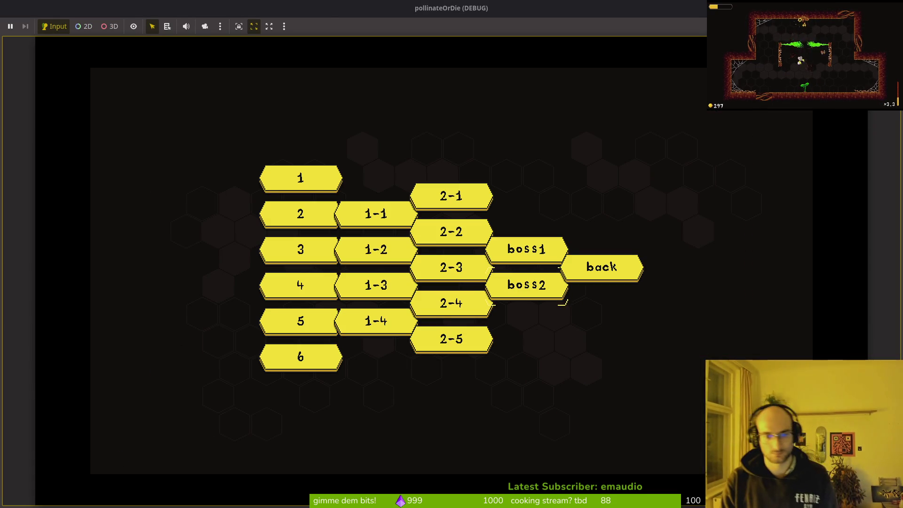
{"action": "key", "text": "Return"}
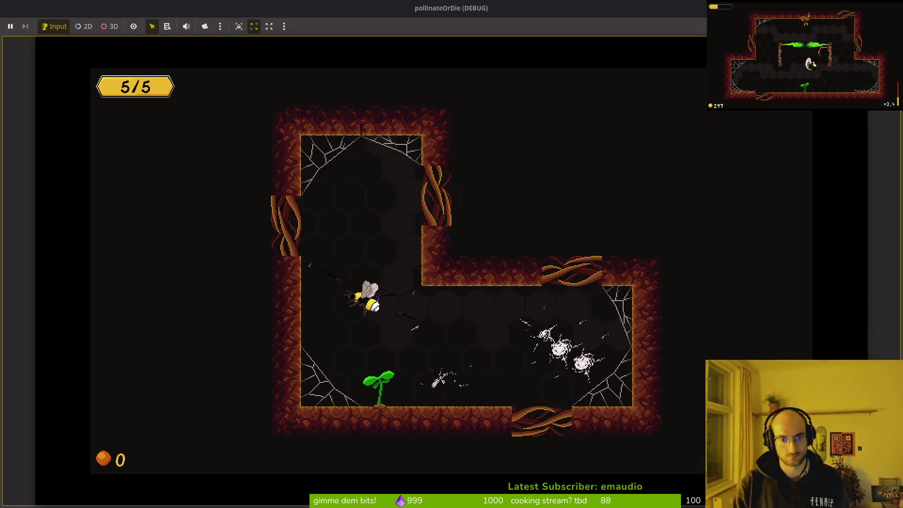
Fly the bee around the sprout and attack the spawned flies
{"action": "key", "text": "Right"}
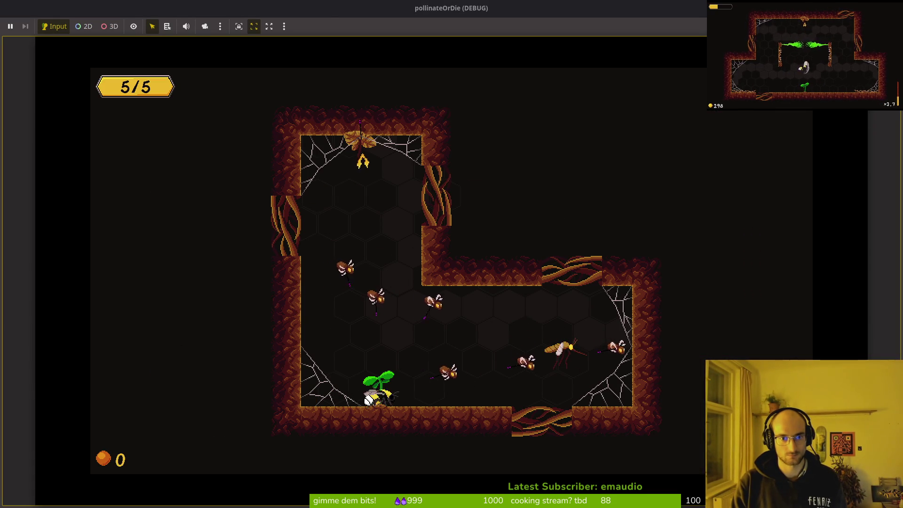
{"action": "key", "text": "Right"}
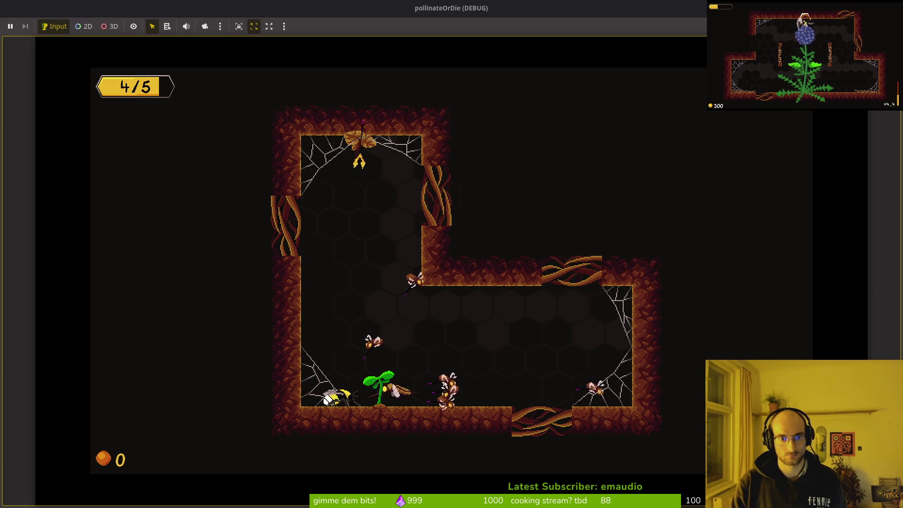
{"action": "key", "text": "Right"}
{"action": "key", "text": "Up"}
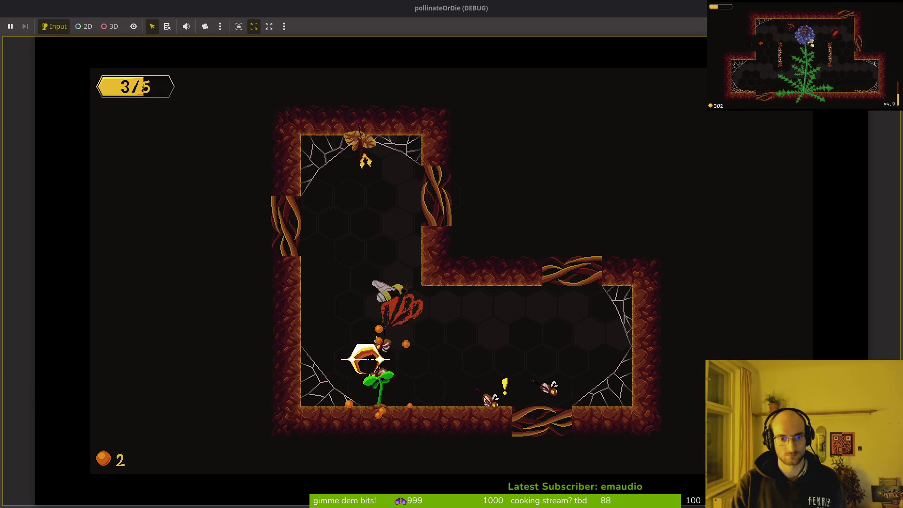
{"action": "key", "text": "Right"}
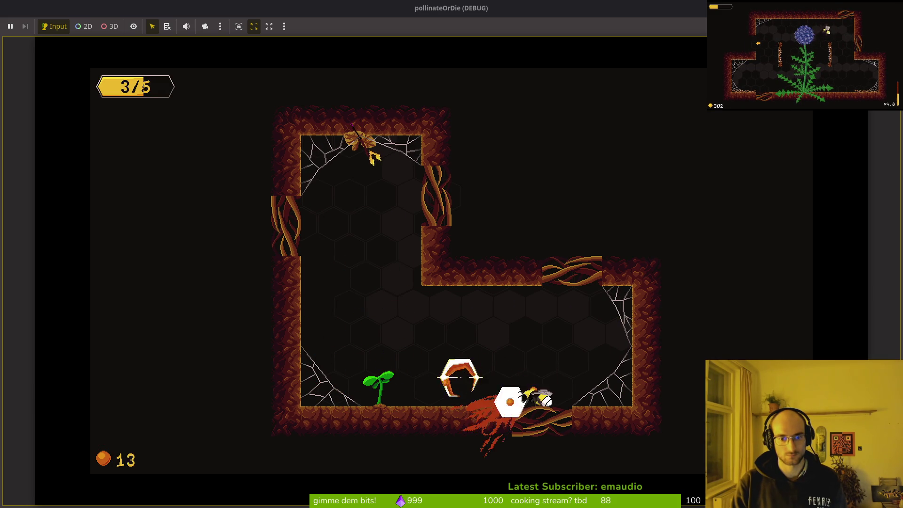
{"action": "key", "text": "Left"}
{"action": "key", "text": "Up"}
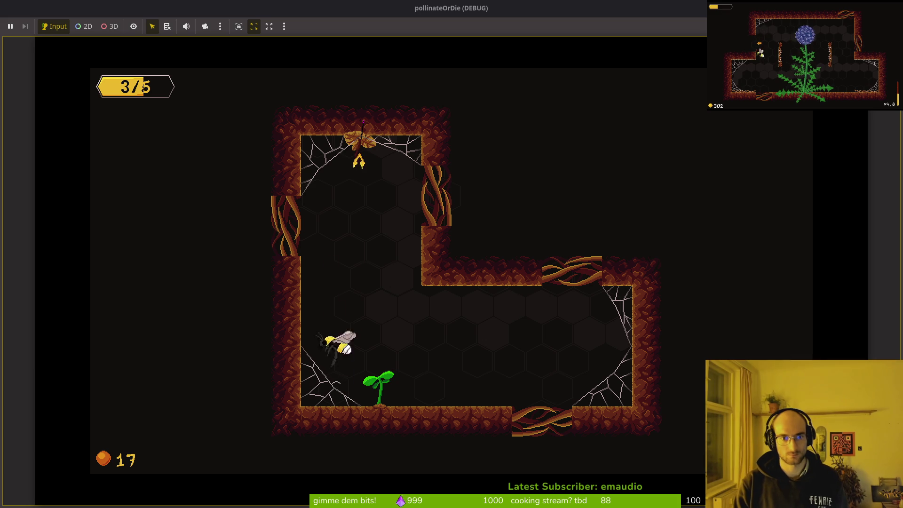
Delete the spawning check line, dedent both connect lines, and save mutated_flower.gd
{"action": "key", "text": "alt+Tab"}
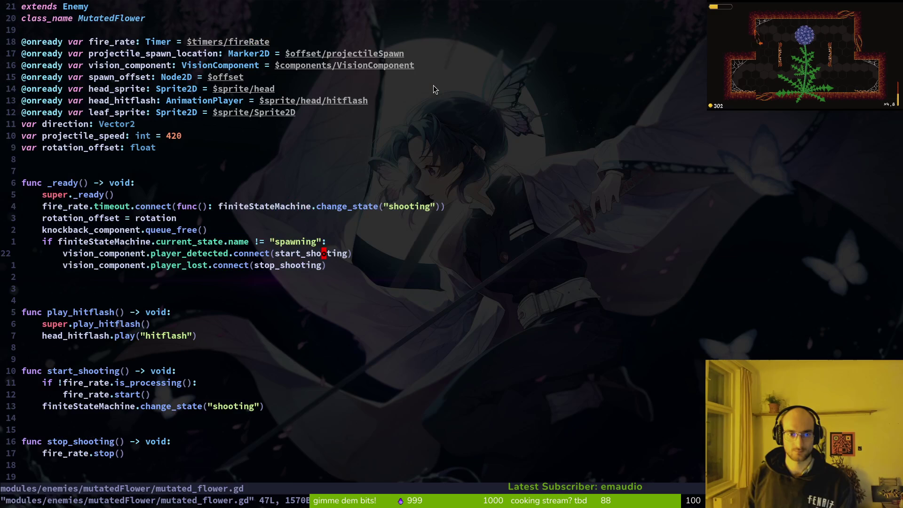
{"action": "key", "text": "k"}
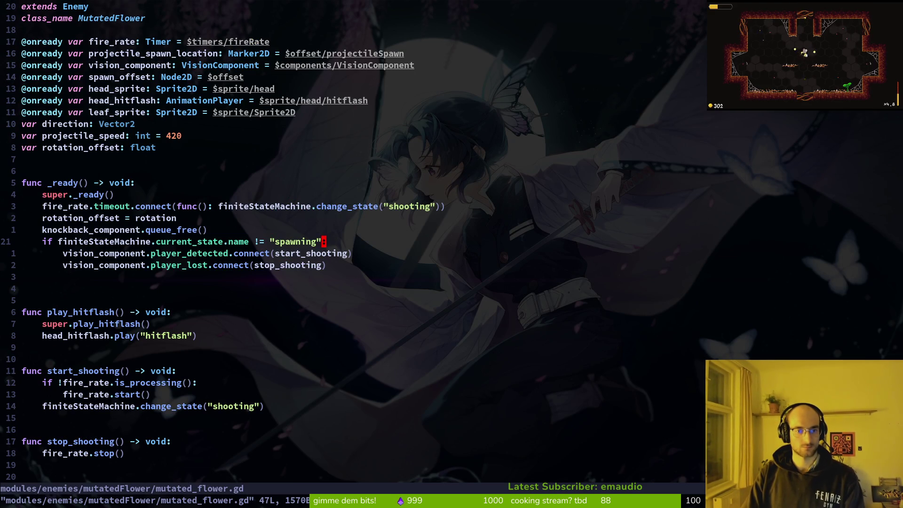
{"action": "key", "text": "d"}
{"action": "key", "text": "d"}
{"action": "key", "text": "shift+v"}
{"action": "key", "text": "j"}
{"action": "key", "text": "less"}
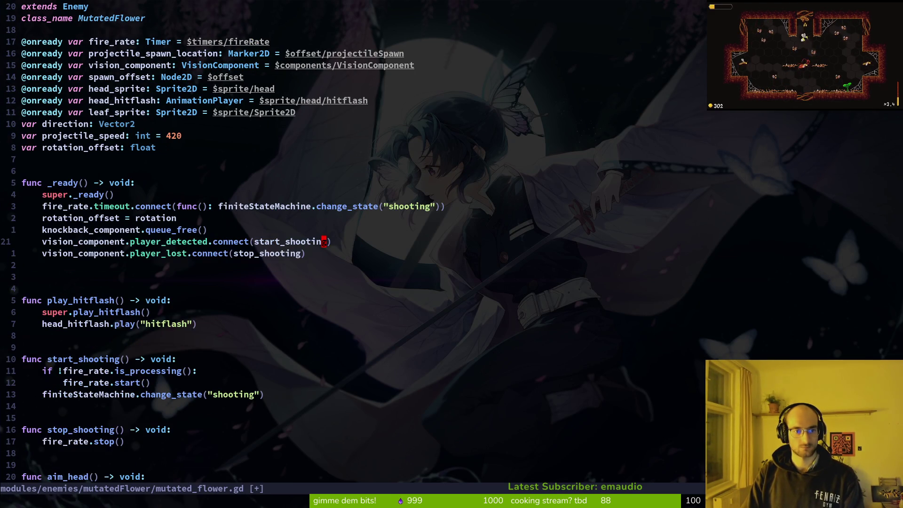
{"action": "key", "text": "ctrl+s"}
{"action": "key", "text": "alt+Tab"}
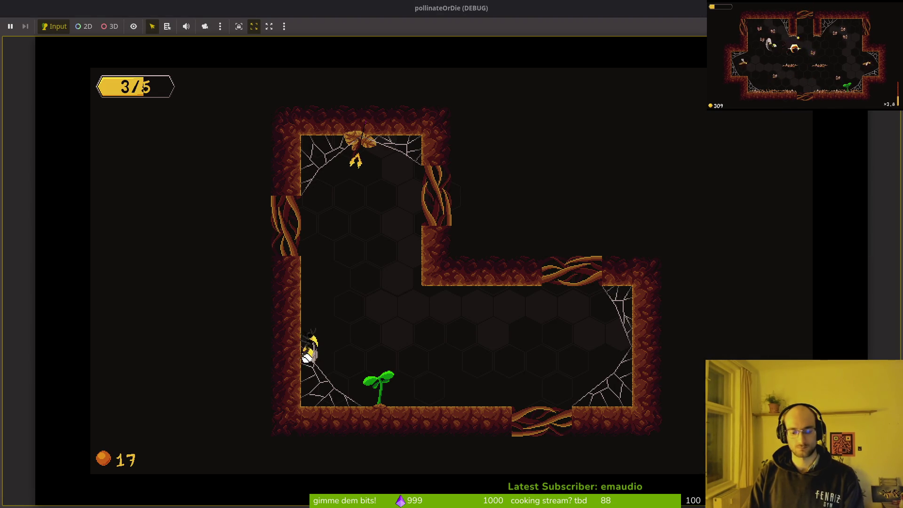
Relaunch the game, enter level 1-4, and fight the flies near the plant
{"action": "key", "text": "F5"}
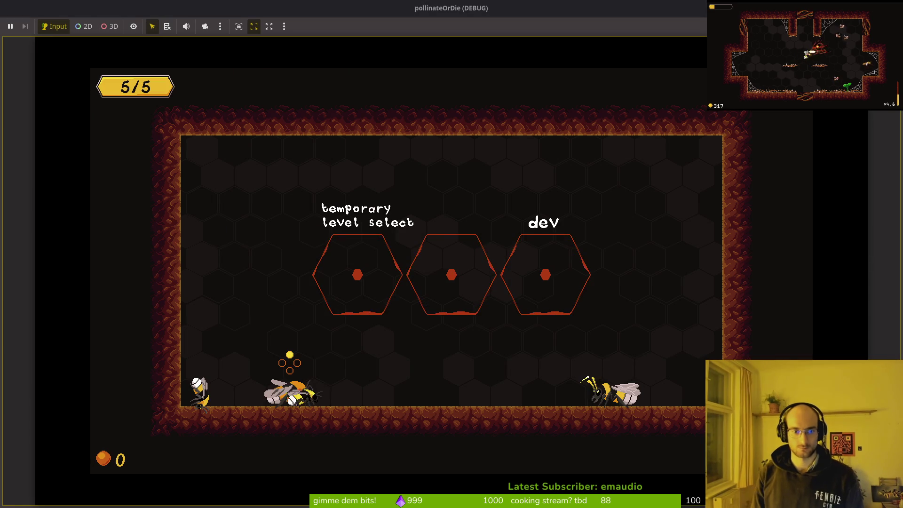
{"action": "key", "text": "Left"}
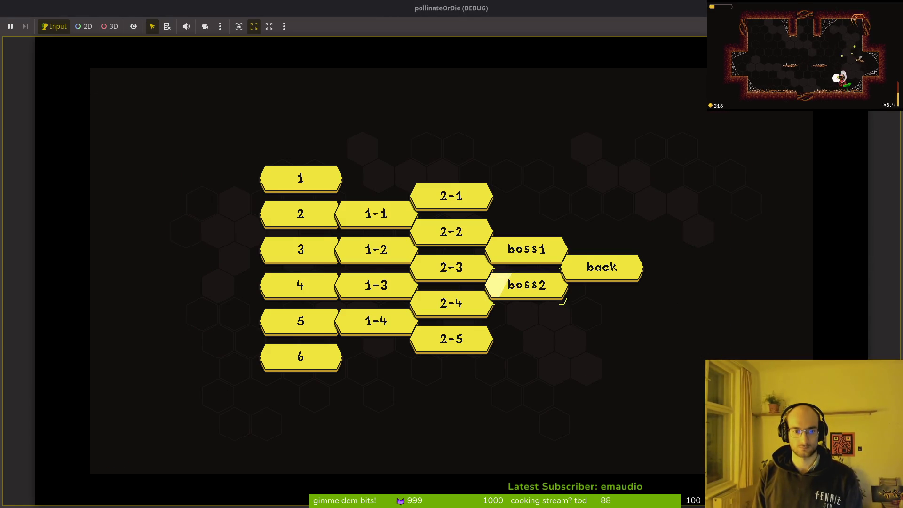
{"action": "key", "text": "Return"}
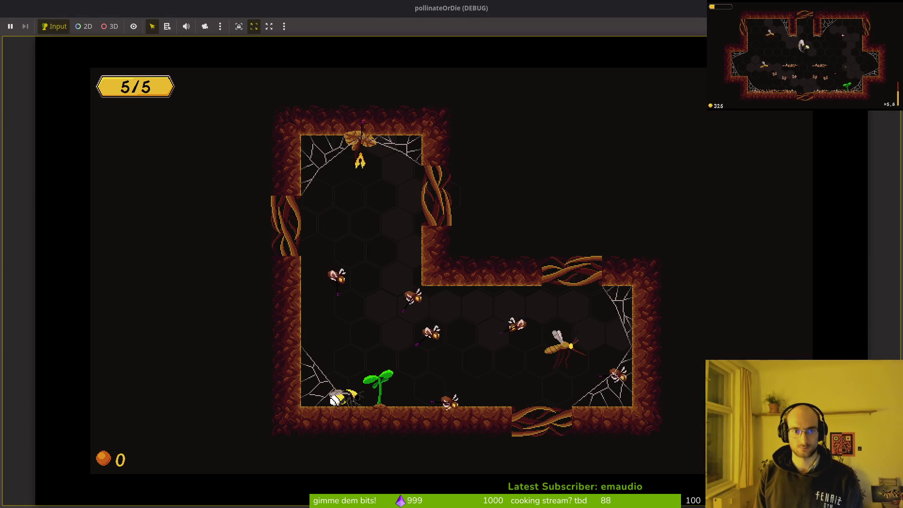
{"action": "key", "text": "Right"}
{"action": "key", "text": "Left"}
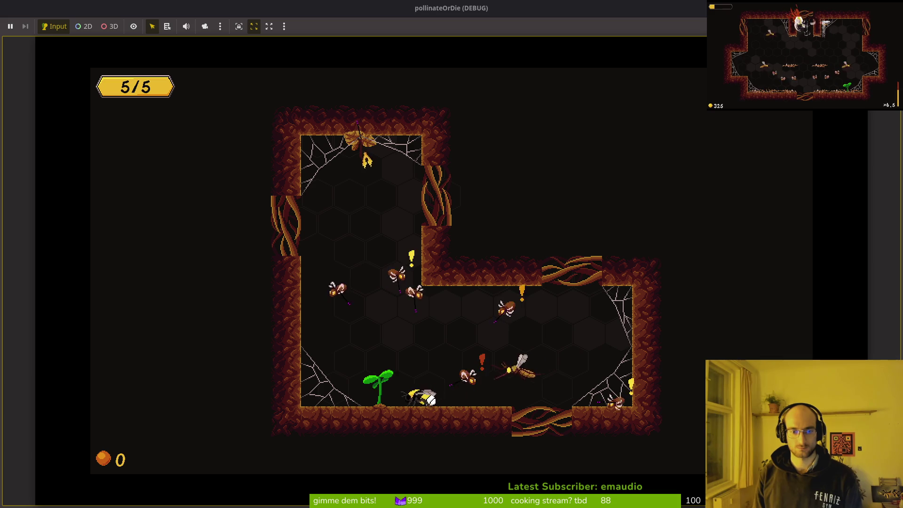
{"action": "key", "text": "Up"}
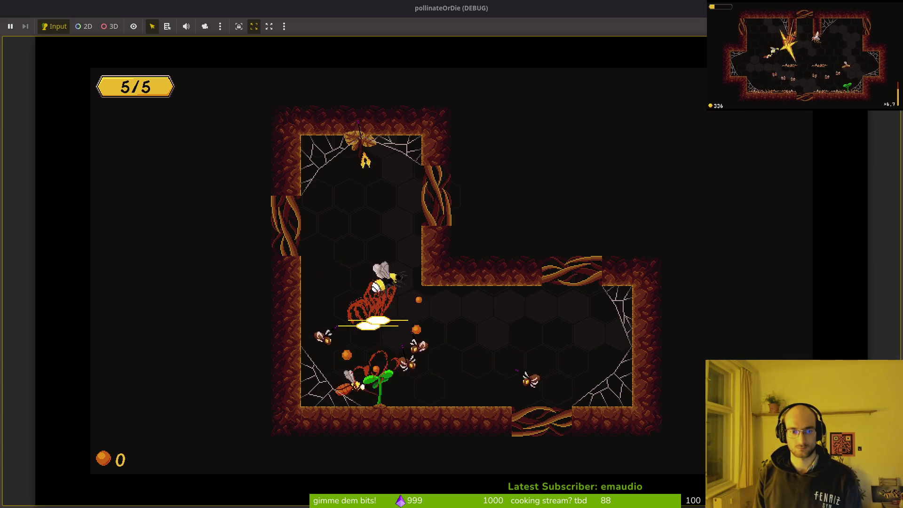
{"action": "key", "text": "Right"}
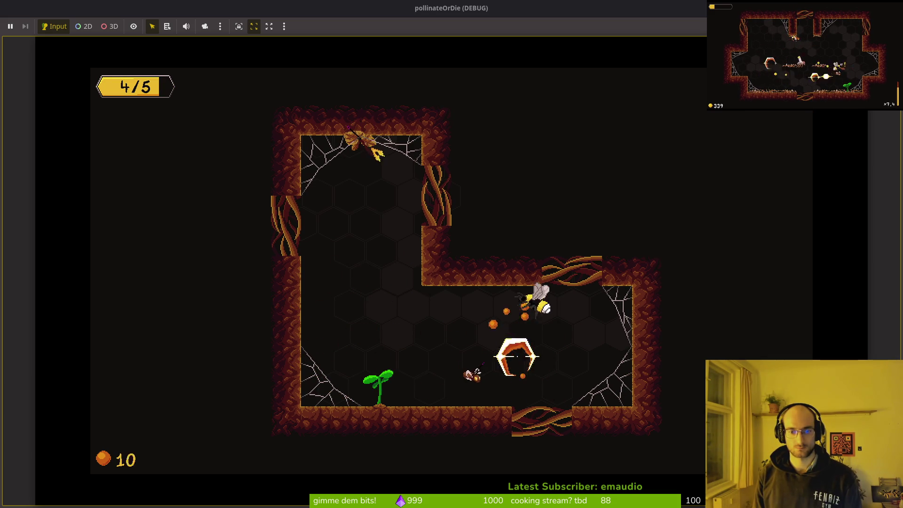
{"action": "key", "text": "Left"}
{"action": "key", "text": "Left"}
Undo and redo removal of the spawning check, then save mutated_flower.gd
{"action": "key", "text": "alt+Tab"}
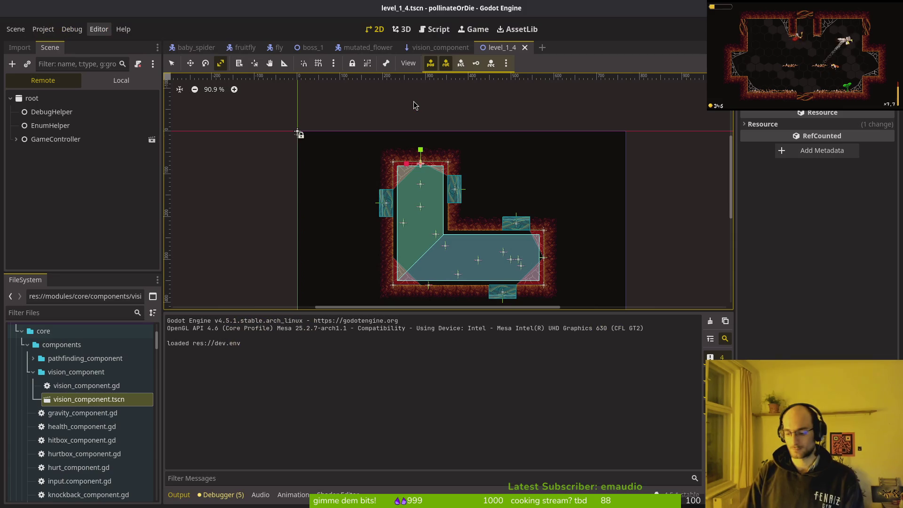
{"action": "key", "text": "alt+Tab"}
{"action": "key", "text": "alt+Tab"}
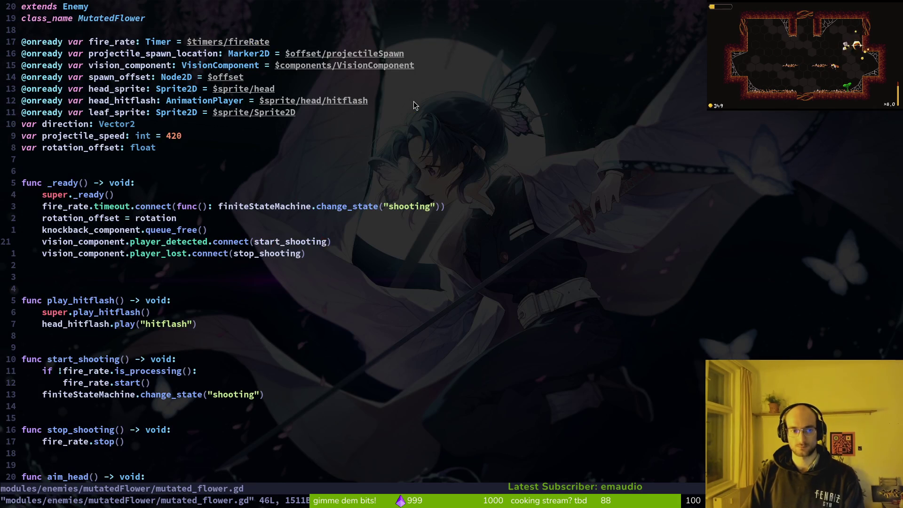
{"action": "key", "text": "u"}
{"action": "key", "text": "u"}
{"action": "key", "text": "u"}
{"action": "key", "text": "u"}
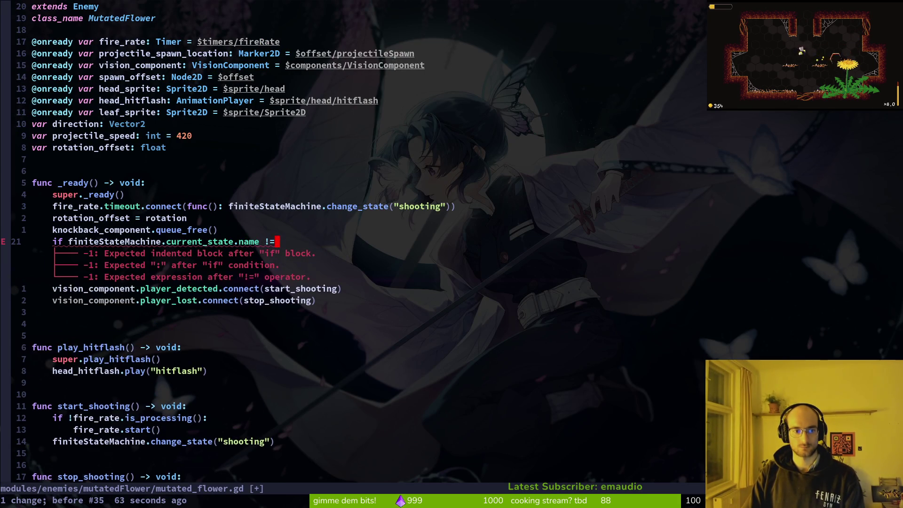
{"action": "key", "text": "ctrl+r"}
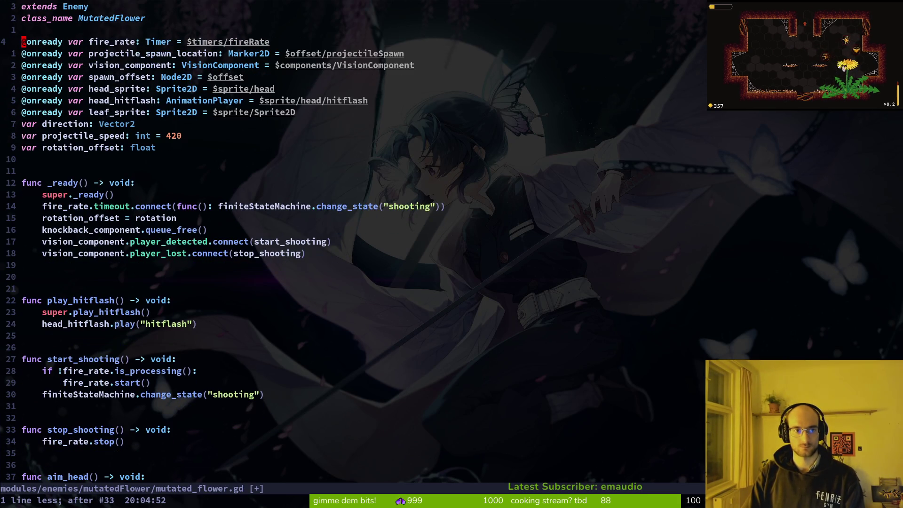
{"action": "key", "text": "ctrl+s"}
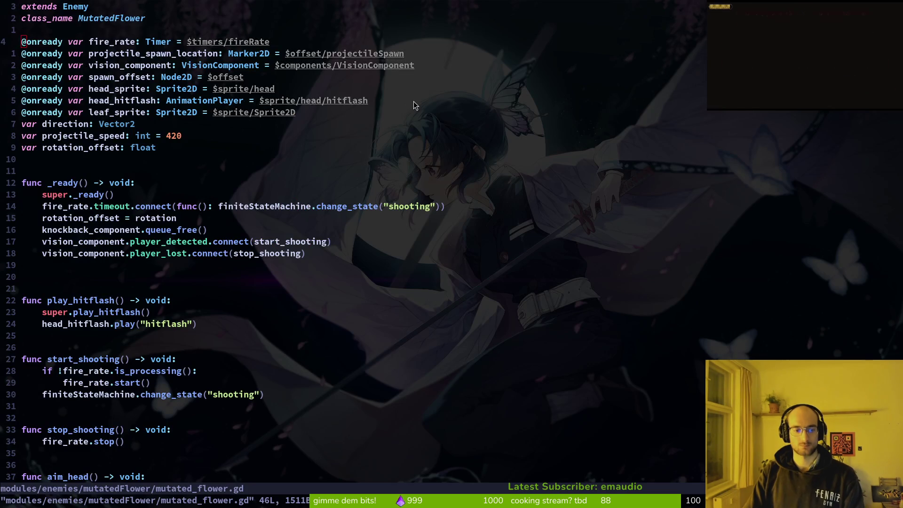
Fly the bee around the cave toward the sprout in the running game
{"action": "key", "text": "alt+Tab"}
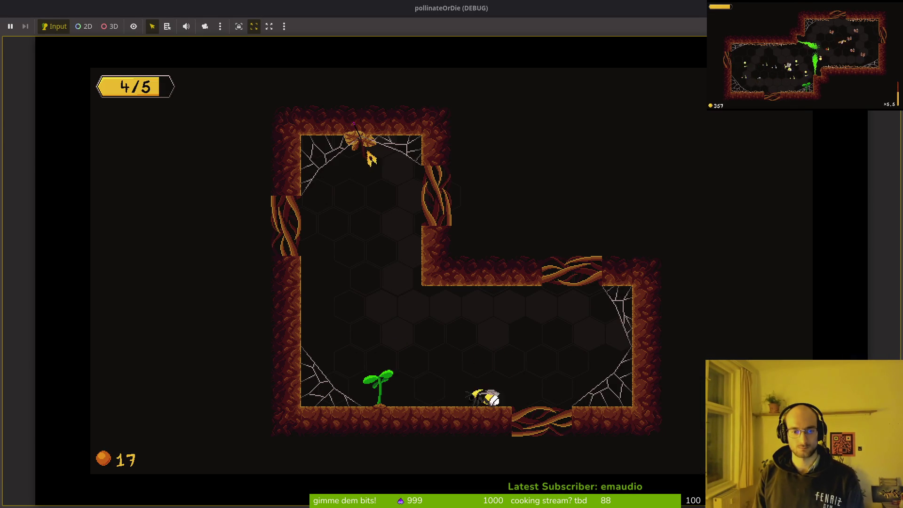
{"action": "key", "text": "w"}
{"action": "key", "text": "a"}
{"action": "key", "text": "s"}
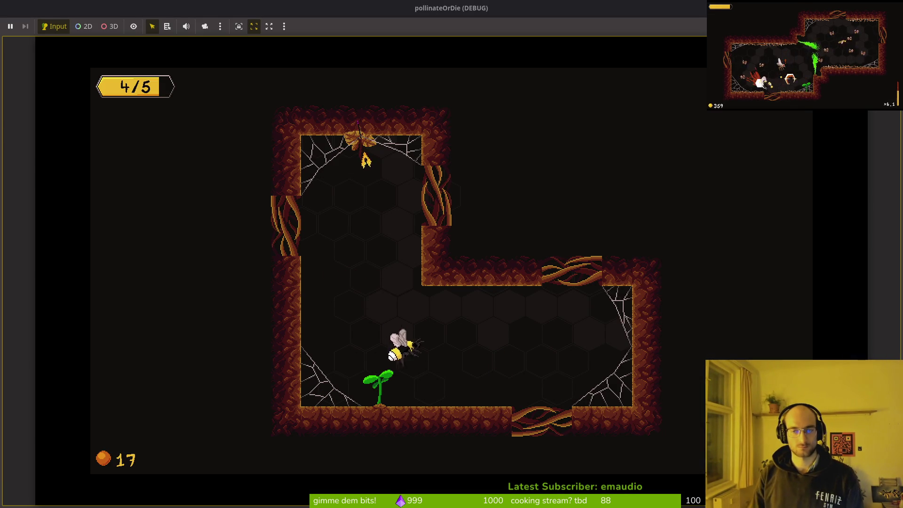
{"action": "key", "text": "a"}
Open enemy_spawn_marker.gd via the file finder to read the spawn code, then return to Godot
{"action": "key", "text": "alt+Tab"}
{"action": "key", "text": "Return"}
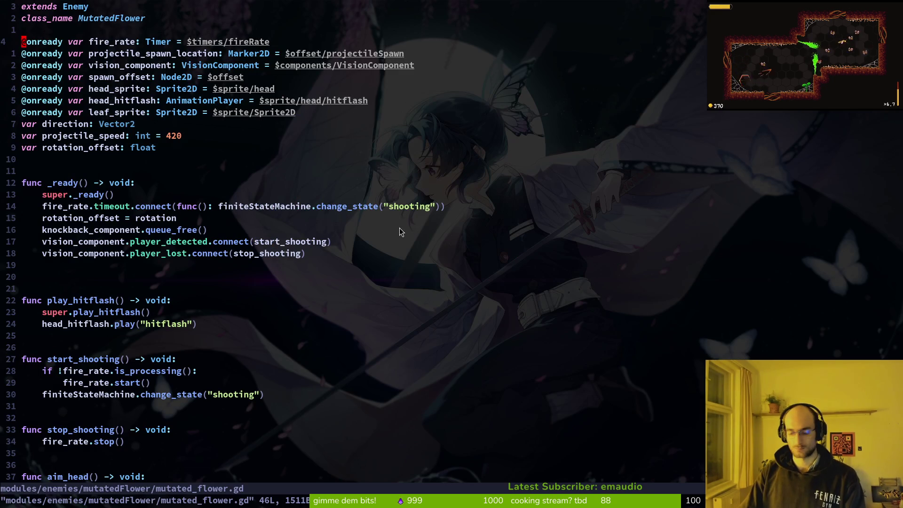
{"action": "key", "text": "space"}
{"action": "key", "text": "f"}
{"action": "key", "text": "f"}
{"action": "type", "text": "maker"}
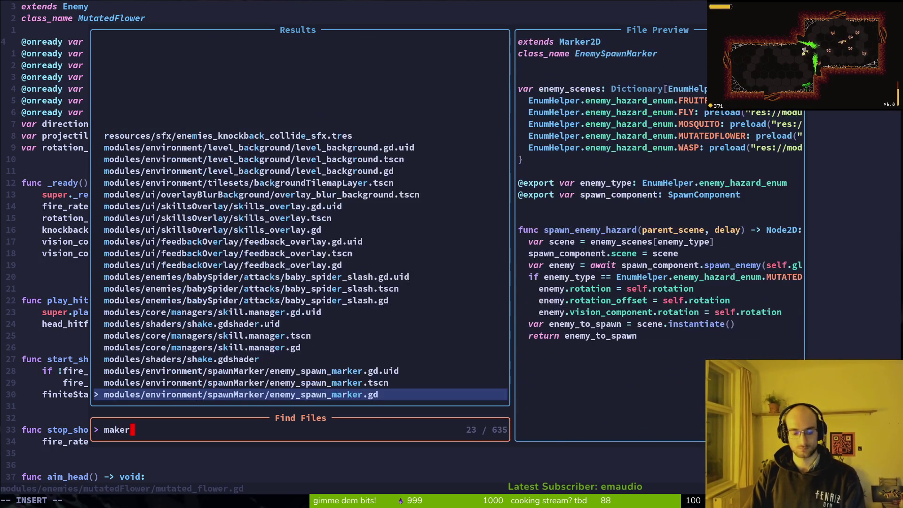
{"action": "key", "text": "Return"}
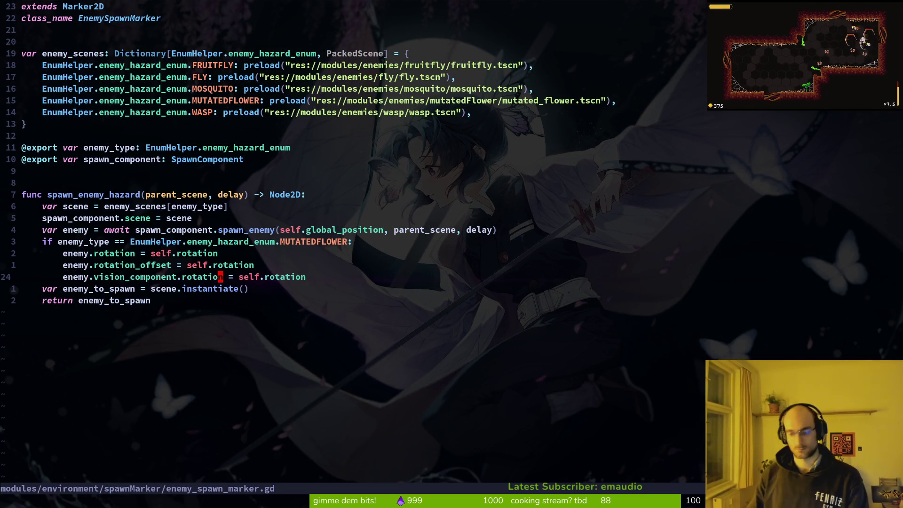
{"action": "key", "text": "alt+Tab"}
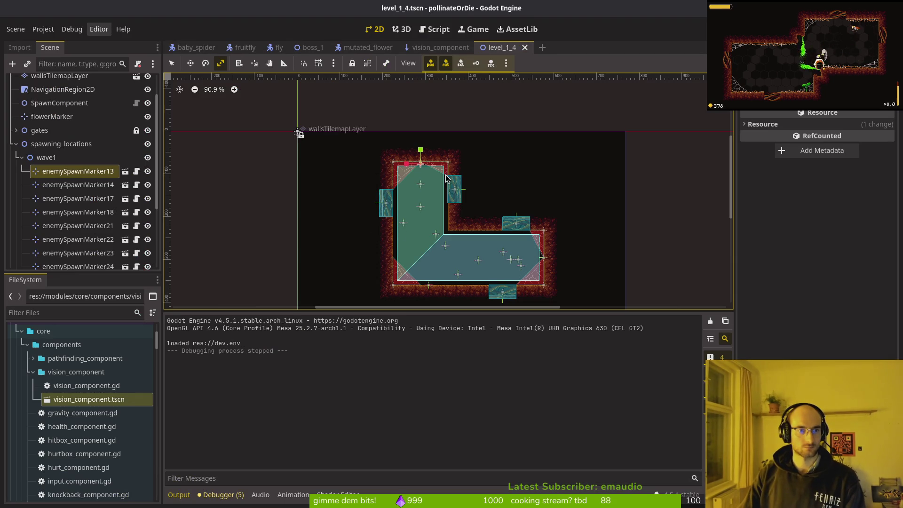
Open vision_component.tscn, undo a trial flip, and save it with the raycast still at 300 px
{"action": "left_click", "coordinate": [438, 47]}
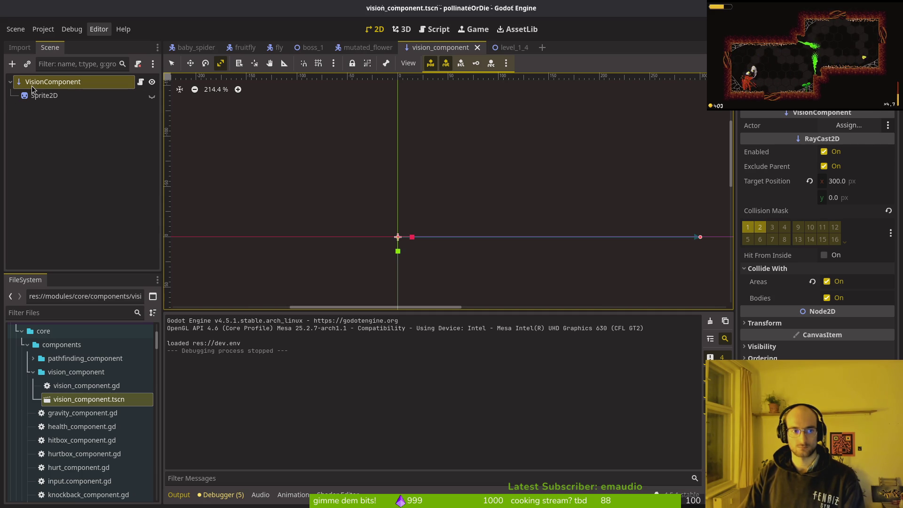
{"action": "mouse_move", "coordinate": [529, 183]}
{"action": "left_mouse_down"}
{"action": "mouse_move", "coordinate": [294, 135]}
{"action": "mouse_move", "coordinate": [315, 137]}
{"action": "left_mouse_up"}
{"action": "key", "text": "ctrl+z"}
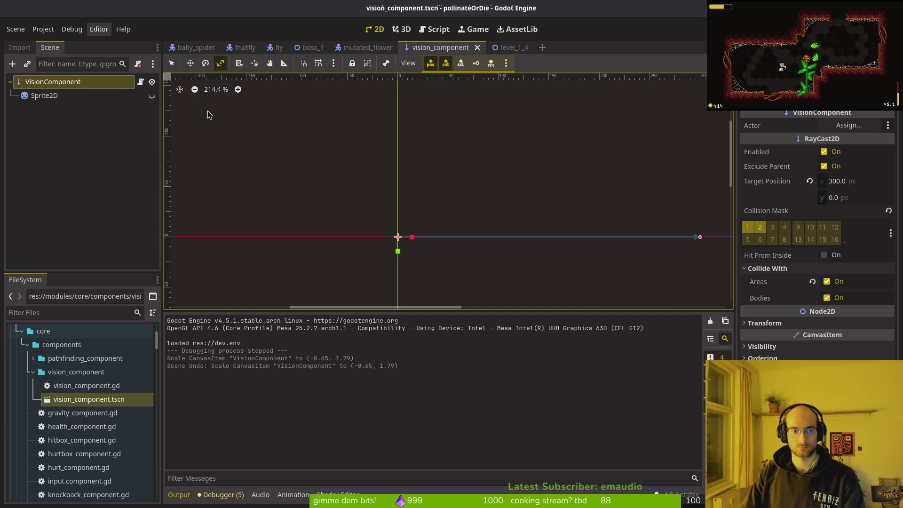
{"action": "left_click", "coordinate": [171, 63]}
{"action": "mouse_move", "coordinate": [544, 191]}
{"action": "left_mouse_down"}
{"action": "mouse_move", "coordinate": [302, 111]}
{"action": "mouse_move", "coordinate": [688, 157]}
{"action": "mouse_move", "coordinate": [541, 173]}
{"action": "left_mouse_up"}
{"action": "left_click", "coordinate": [338, 207]}
{"action": "key", "text": "ctrl+s"}
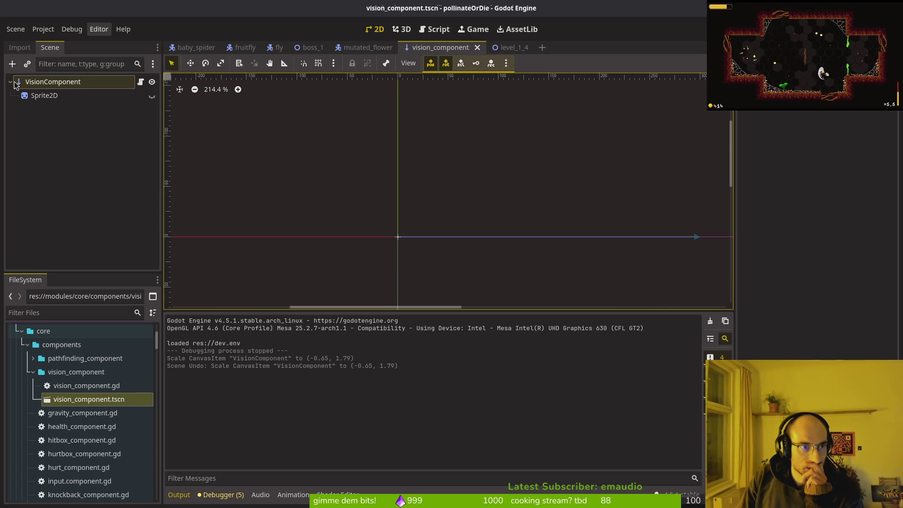
Rotate the mutated flower's VisionComponent from -90° to 90°, then save and run the game
{"action": "left_click", "coordinate": [356, 50]}
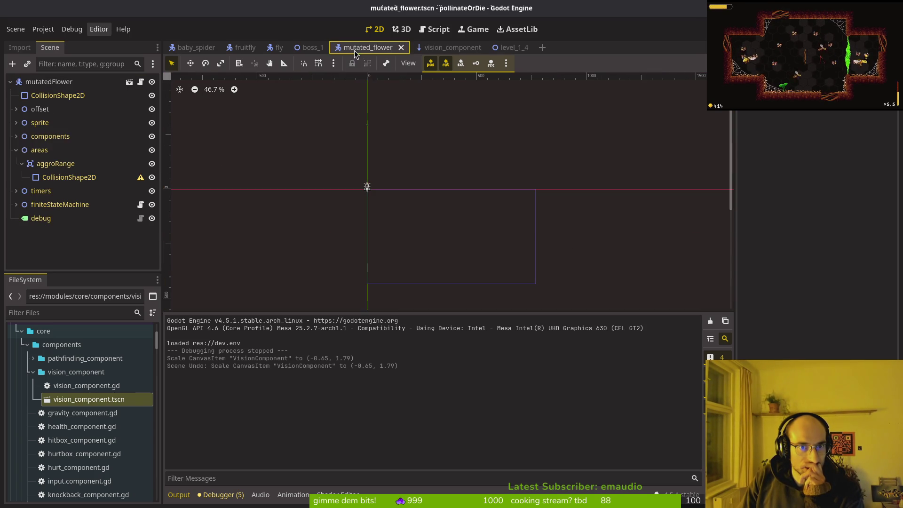
{"action": "scroll", "coordinate": [357, 174], "scroll_direction": "up", "scroll_amount": 4}
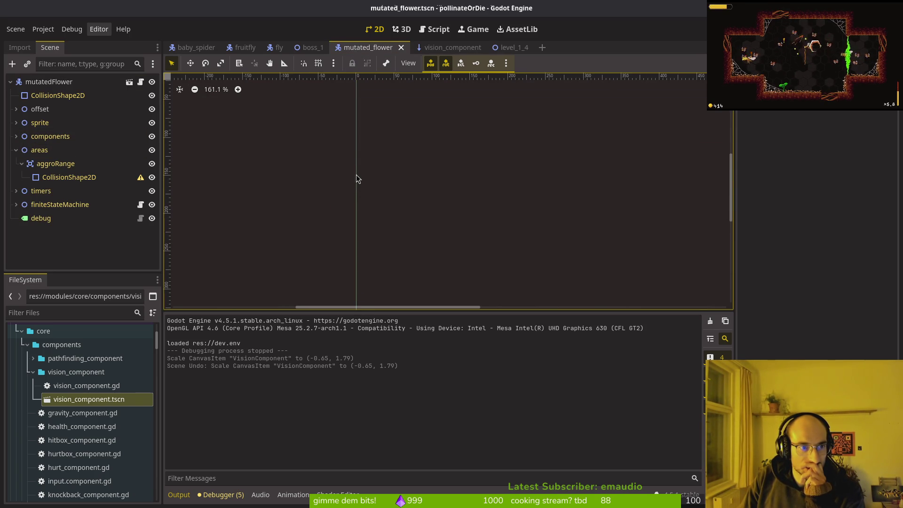
{"action": "left_click_drag", "start_coordinate": [356, 174], "coordinate": [476, 267]}
{"action": "left_click", "coordinate": [16, 136]}
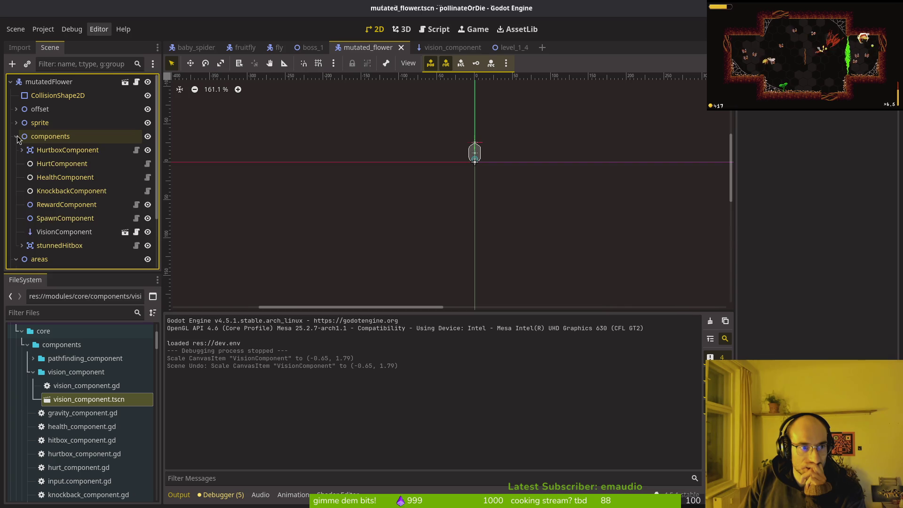
{"action": "left_click", "coordinate": [52, 232]}
{"action": "scroll", "coordinate": [503, 142], "scroll_direction": "up", "scroll_amount": 12}
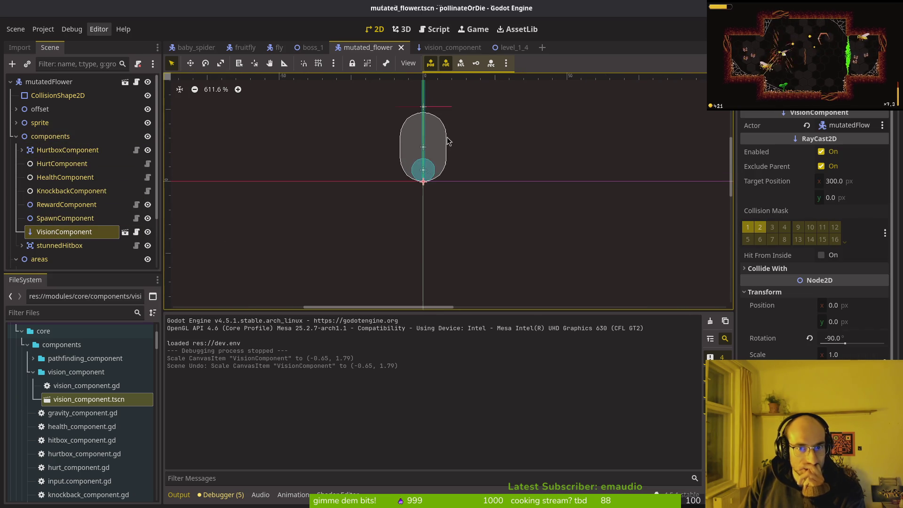
{"action": "scroll", "coordinate": [440, 172], "scroll_direction": "down", "scroll_amount": 5}
{"action": "scroll", "coordinate": [449, 180], "scroll_direction": "down", "scroll_amount": 4}
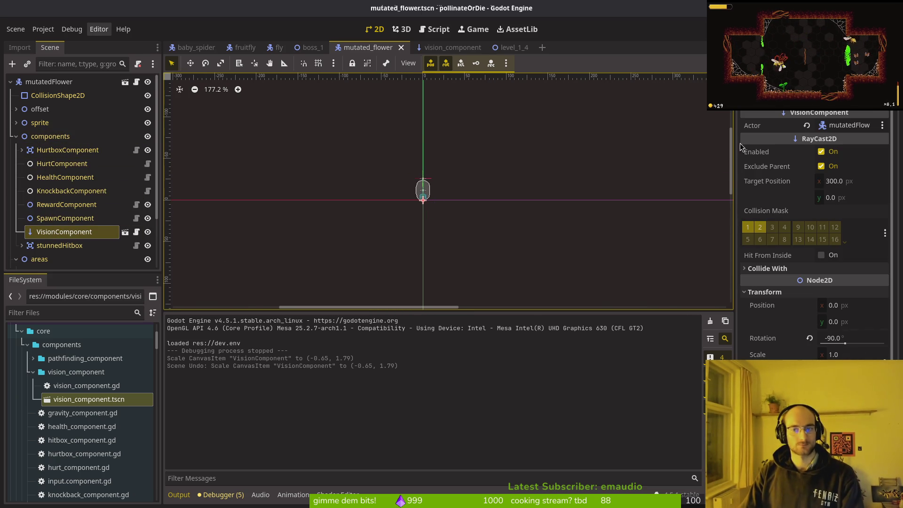
{"action": "mouse_move", "coordinate": [553, 182]}
{"action": "left_mouse_down"}
{"action": "mouse_move", "coordinate": [520, 262]}
{"action": "mouse_move", "coordinate": [347, 249]}
{"action": "mouse_move", "coordinate": [315, 236]}
{"action": "left_mouse_up"}
{"action": "key", "text": "F5"}
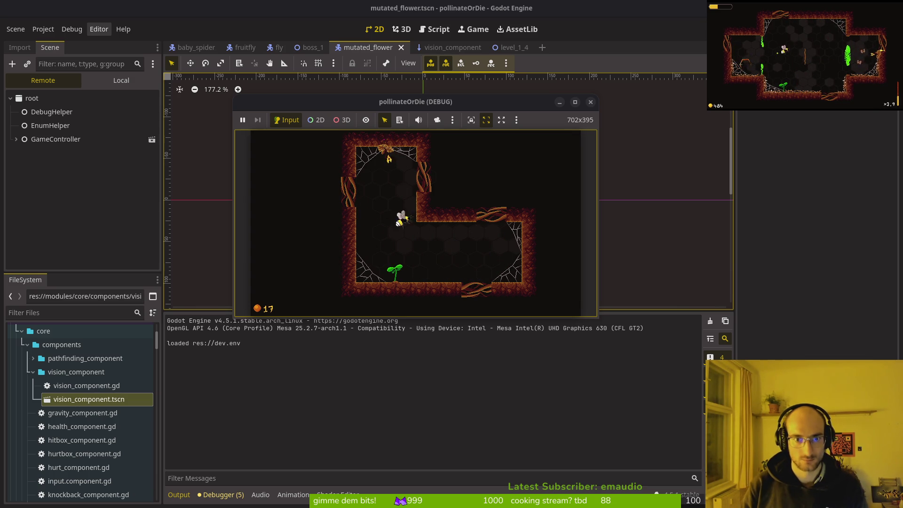
Stop the game, rotate the flower's VisionComponent back to -90°, and save the scene
{"action": "left_click", "coordinate": [597, 107]}
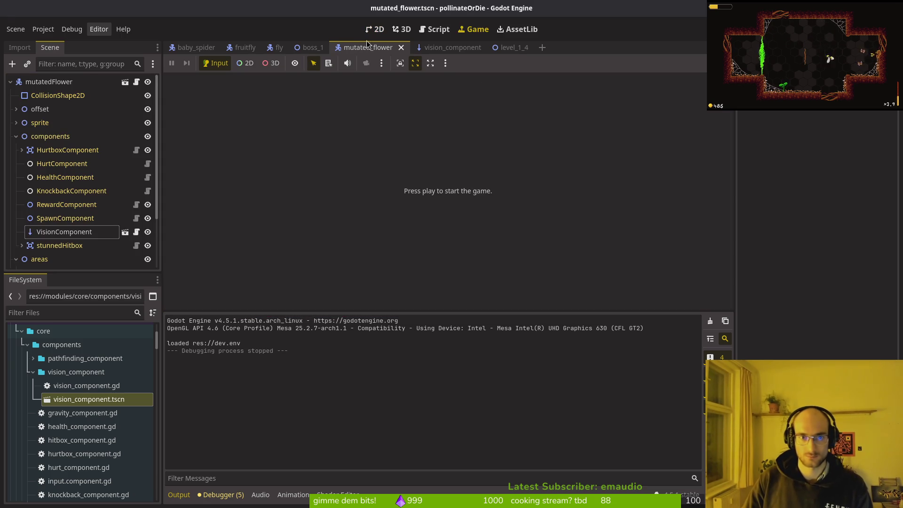
{"action": "left_click", "coordinate": [375, 29]}
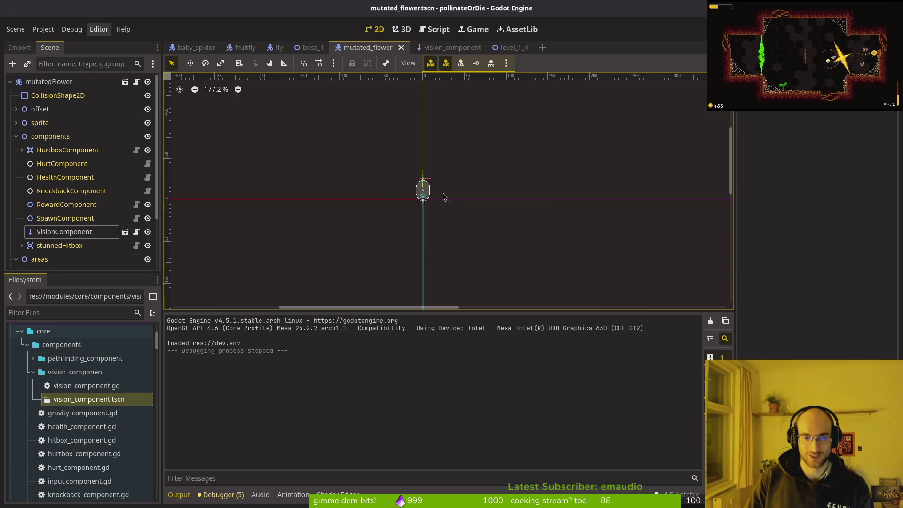
{"action": "left_click", "coordinate": [64, 231]}
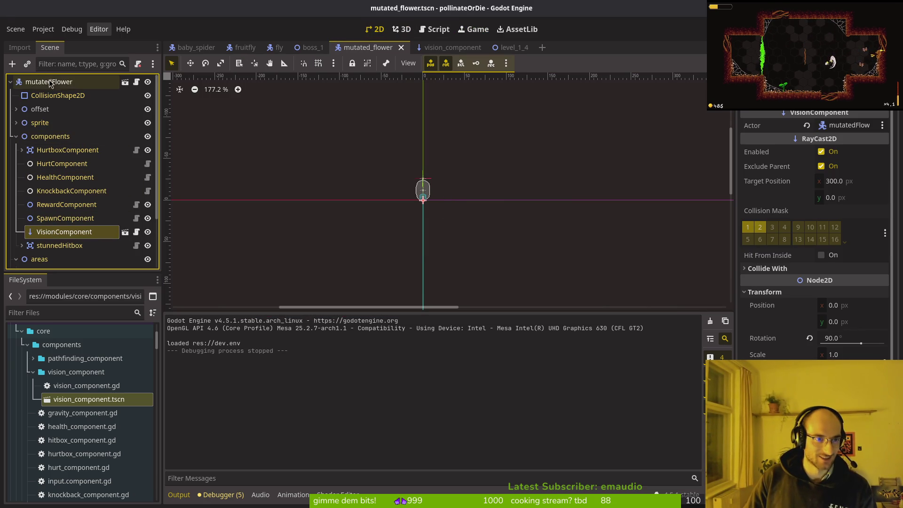
{"action": "scroll", "coordinate": [418, 199], "scroll_direction": "down", "scroll_amount": 5}
{"action": "scroll", "coordinate": [418, 200], "scroll_direction": "down", "scroll_amount": 2}
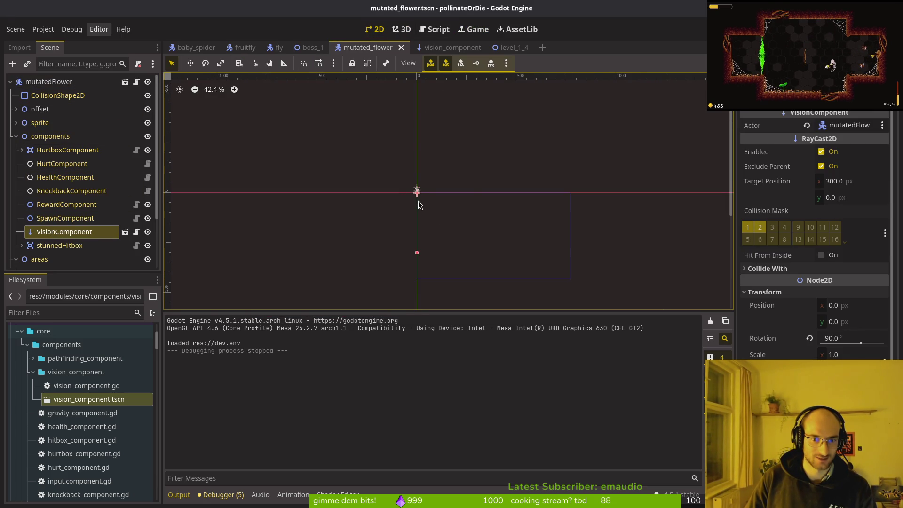
{"action": "scroll", "coordinate": [421, 204], "scroll_direction": "up", "scroll_amount": 4}
{"action": "mouse_move", "coordinate": [425, 249]}
{"action": "left_mouse_down"}
{"action": "mouse_move", "coordinate": [457, 132]}
{"action": "mouse_move", "coordinate": [410, 131]}
{"action": "left_mouse_up"}
{"action": "left_click", "coordinate": [425, 157]}
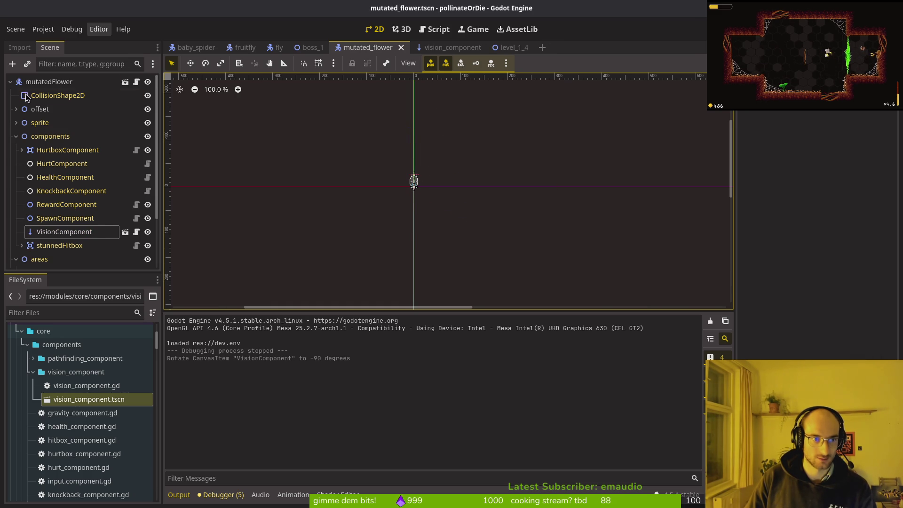
{"action": "left_click", "coordinate": [16, 137]}
{"action": "scroll", "coordinate": [383, 182], "scroll_direction": "down", "scroll_amount": 8}
{"action": "key", "text": "ctrl+s"}
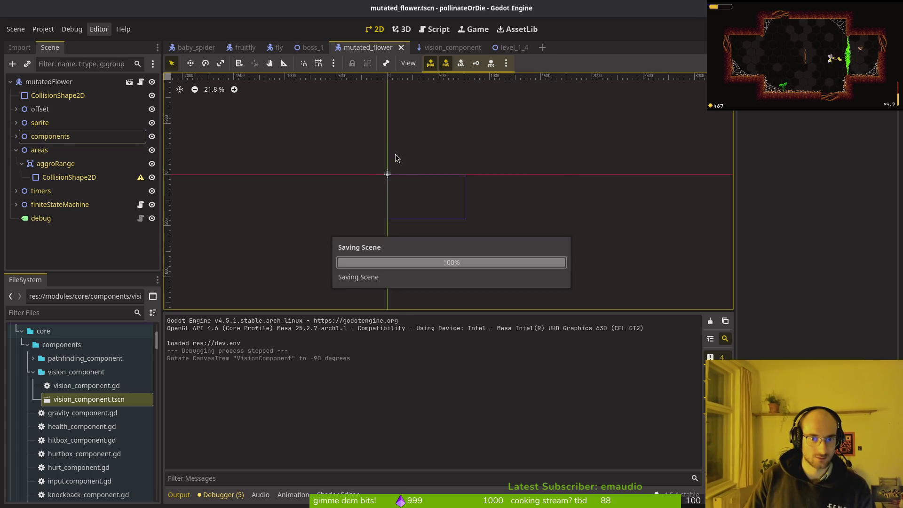
Run the game into a cave level, then stop it
{"action": "key", "text": "F5"}
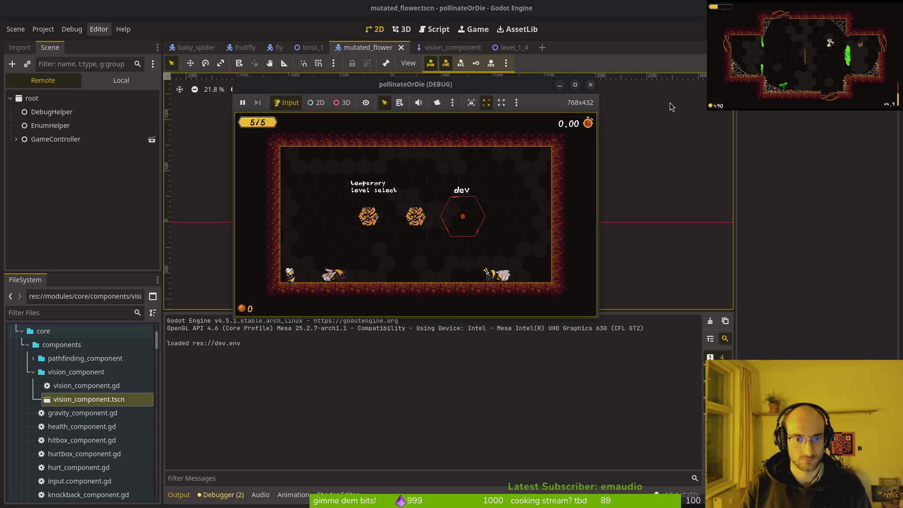
{"action": "key", "text": "Return"}
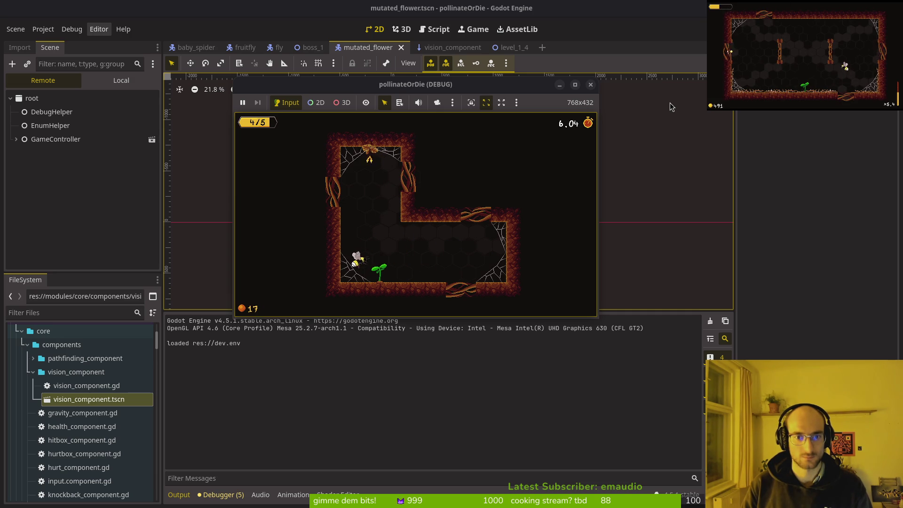
{"action": "left_click", "coordinate": [591, 85]}
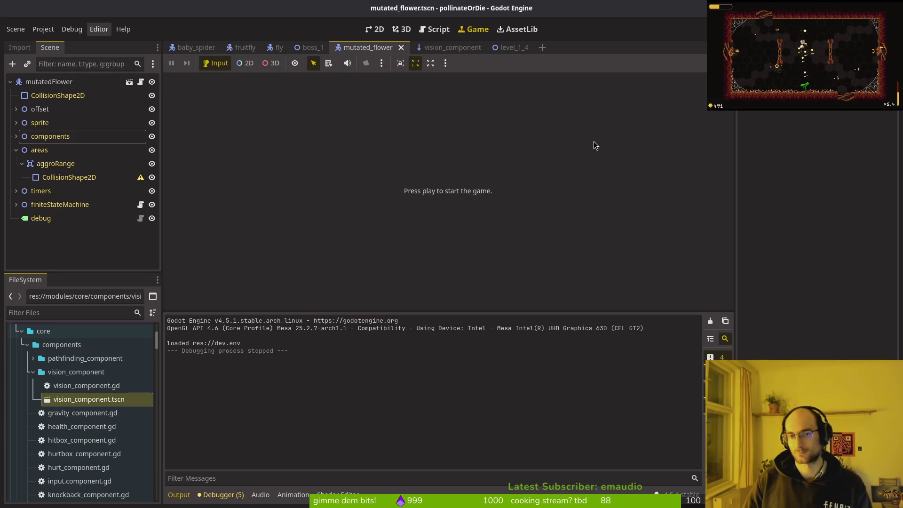
{"action": "left_click", "coordinate": [89, 241]}
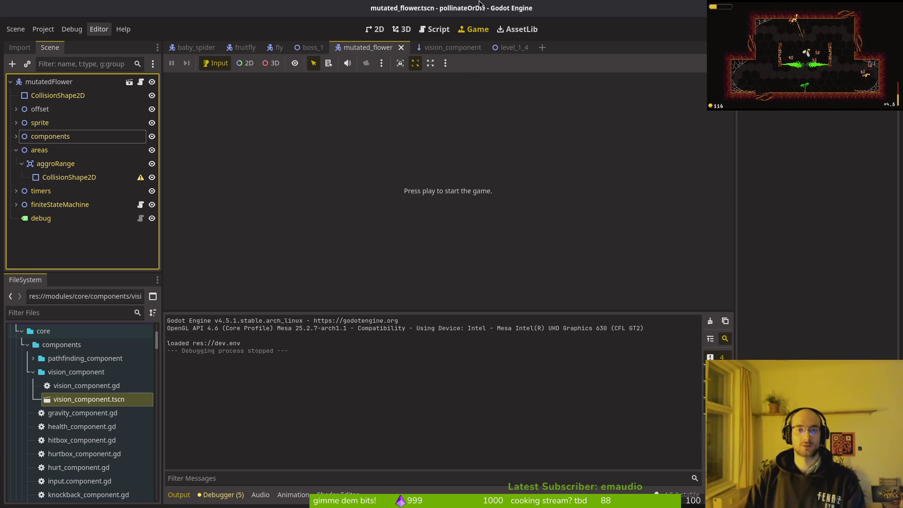
Look over the vision component scene, then return to the mutated flower scene
{"action": "left_click", "coordinate": [434, 29]}
{"action": "left_click", "coordinate": [375, 30]}
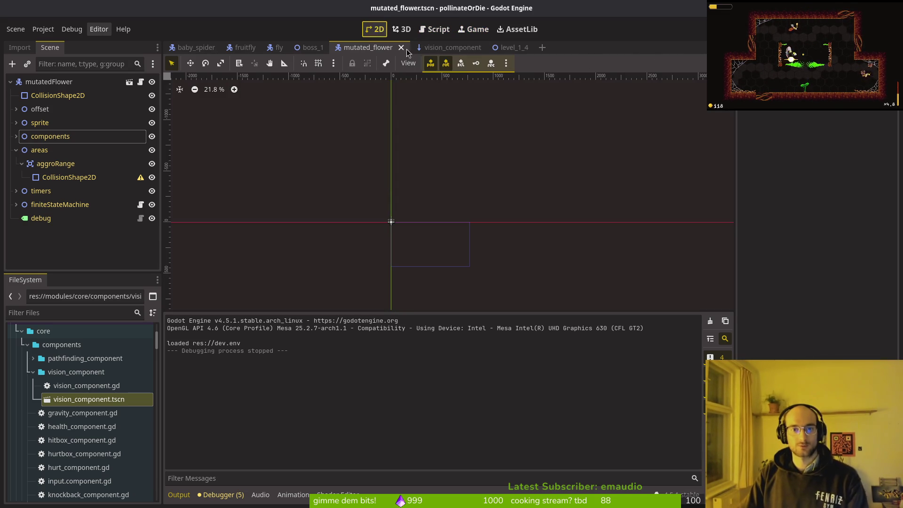
{"action": "left_click", "coordinate": [451, 47]}
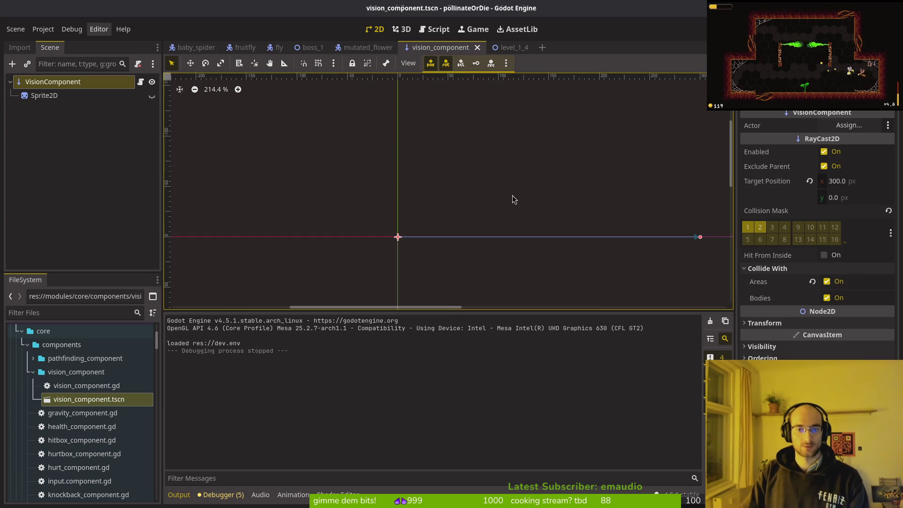
{"action": "scroll", "coordinate": [491, 210], "scroll_direction": "down", "scroll_amount": 5}
{"action": "scroll", "coordinate": [506, 192], "scroll_direction": "down", "scroll_amount": 3}
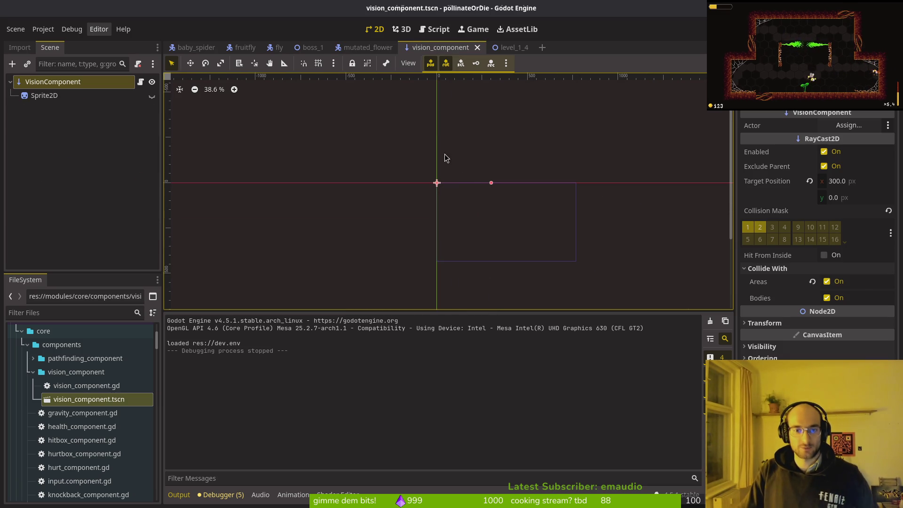
{"action": "left_click", "coordinate": [367, 48]}
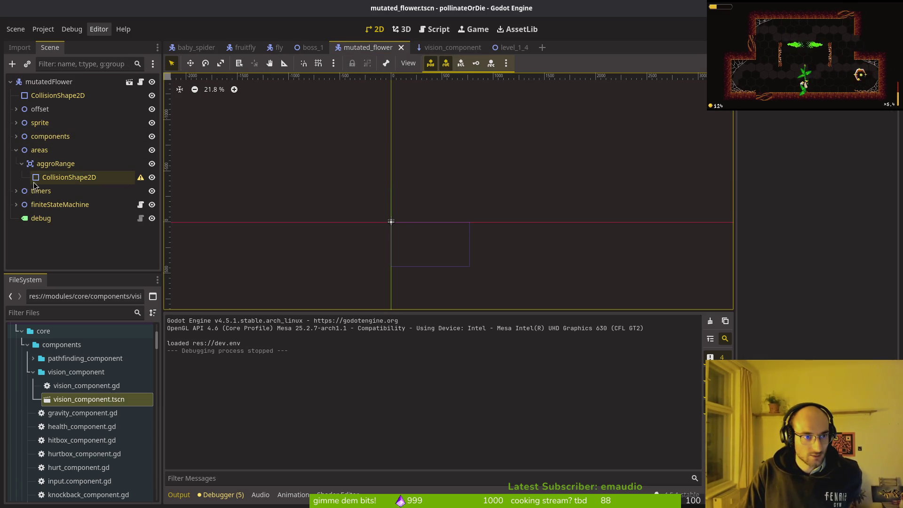
Reset the flower's VisionComponent rotation to 0° and save mutated_flower.tscn
{"action": "left_click", "coordinate": [16, 136]}
{"action": "left_click", "coordinate": [64, 231]}
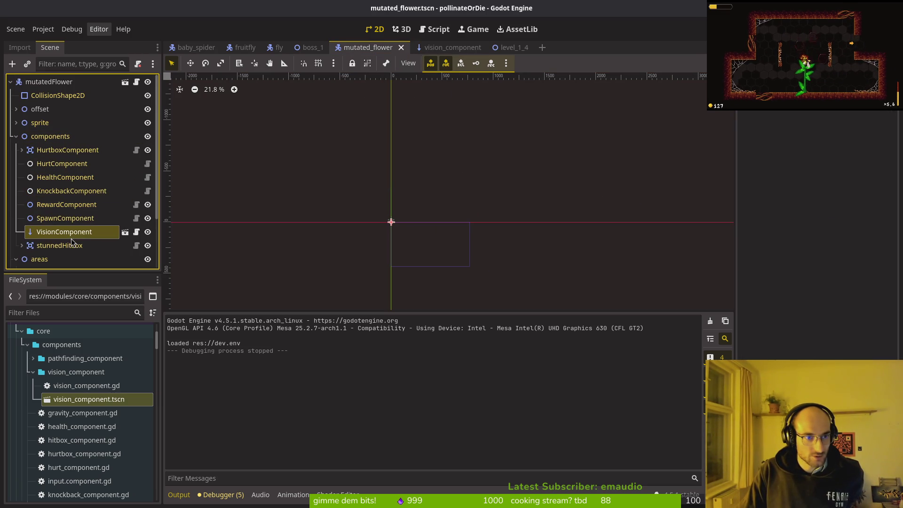
{"action": "scroll", "coordinate": [404, 214], "scroll_direction": "up", "scroll_amount": 3}
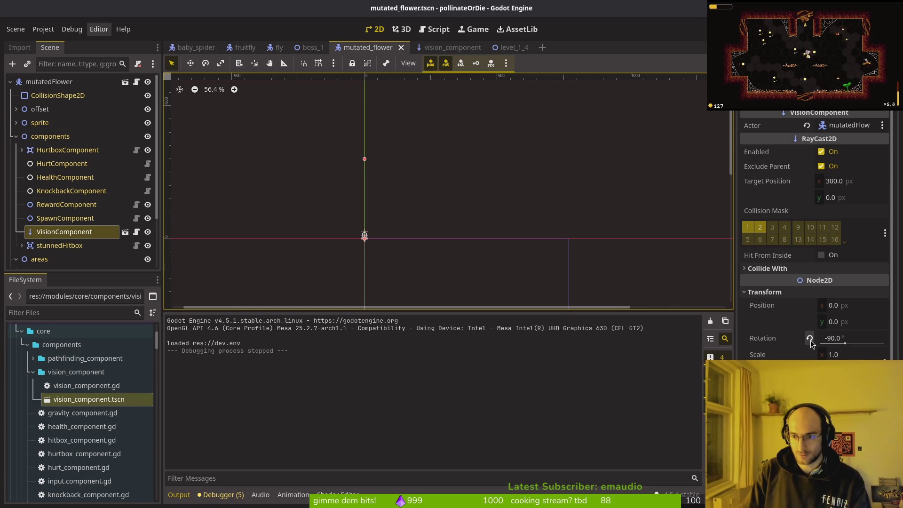
{"action": "left_click", "coordinate": [811, 339]}
{"action": "key", "text": "ctrl+s"}
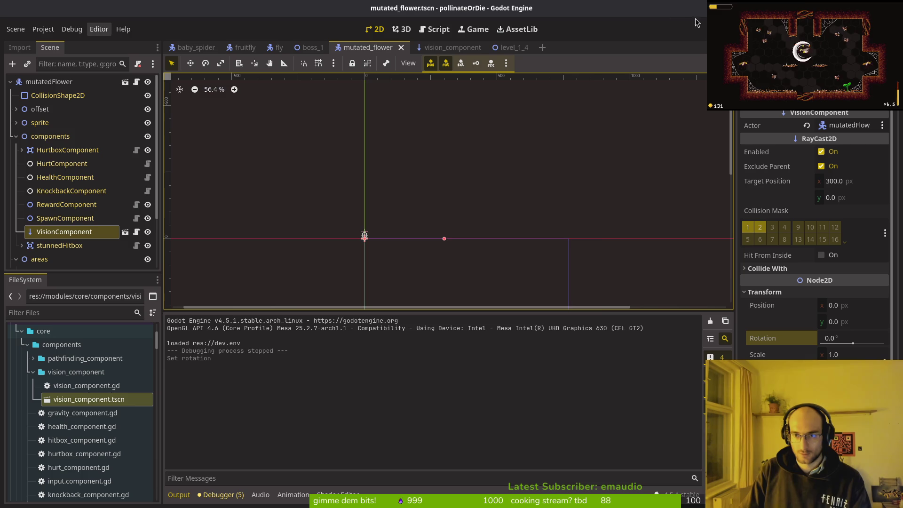
Run the game, fly into the temporary level select, start level 1-4, then stop
{"action": "key", "text": "F5"}
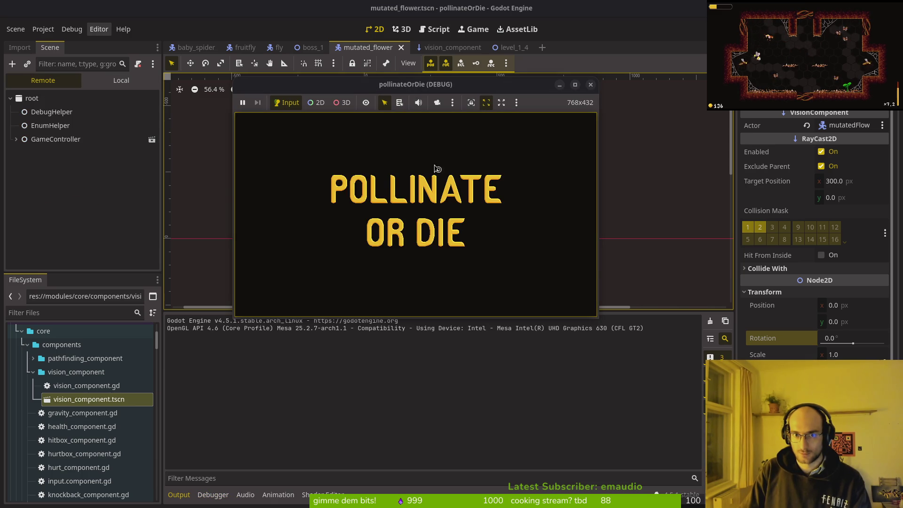
{"action": "left_click", "coordinate": [435, 183]}
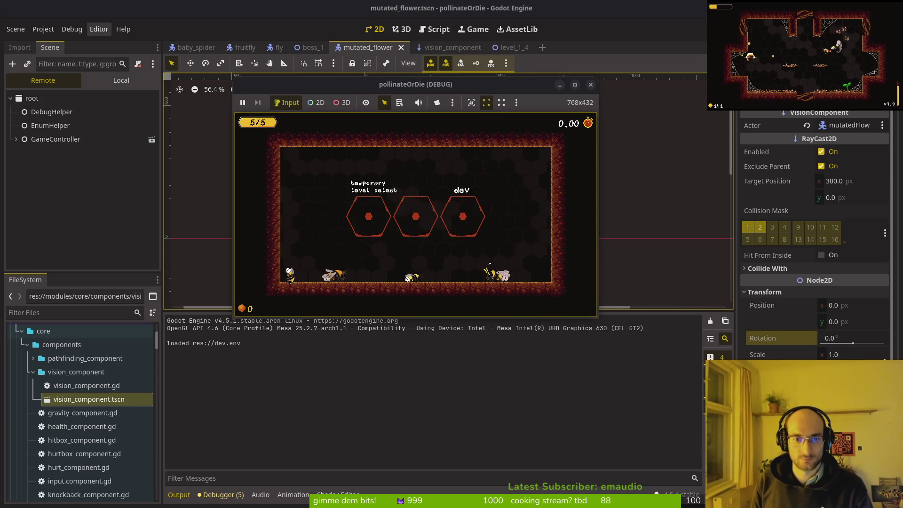
{"action": "key", "text": "Left"}
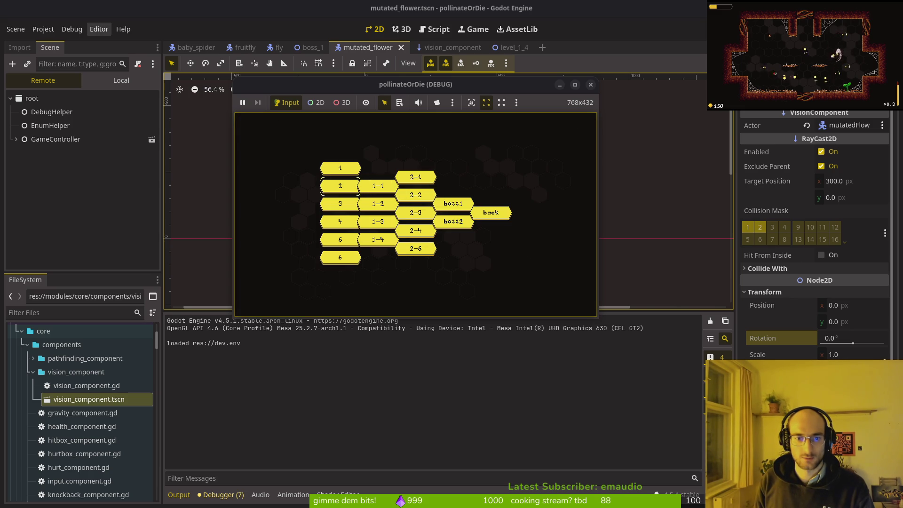
{"action": "key", "text": "Return"}
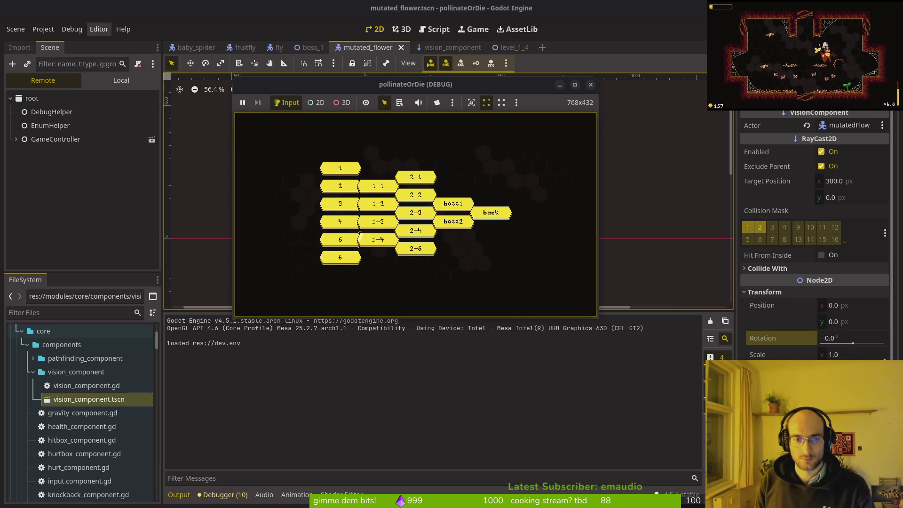
{"action": "key", "text": "Return"}
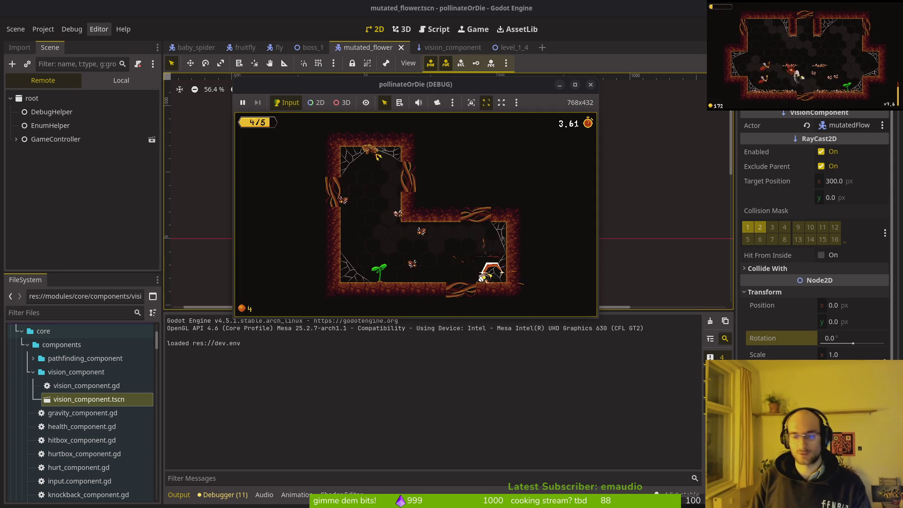
{"action": "key", "text": "F8"}
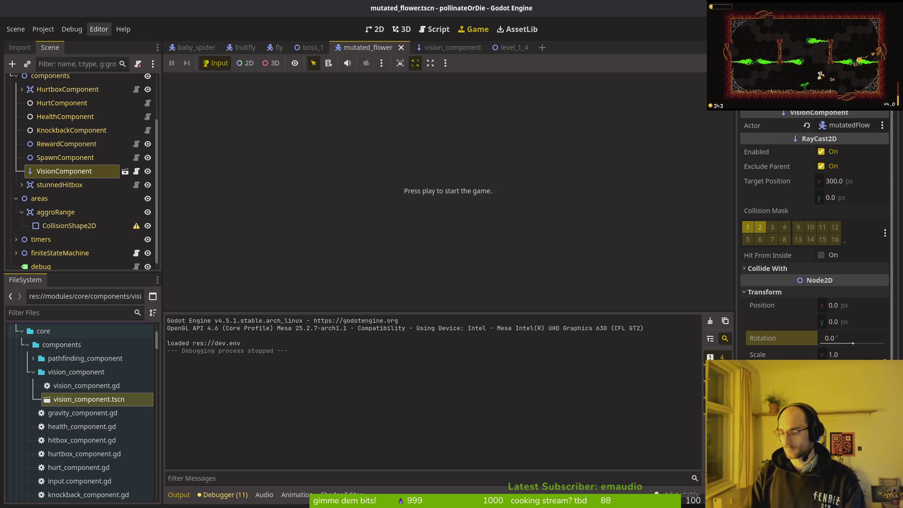
Switch to Neovim and review mutated_flower.gd's aim_head and _ready code
{"action": "key", "text": "super+1"}
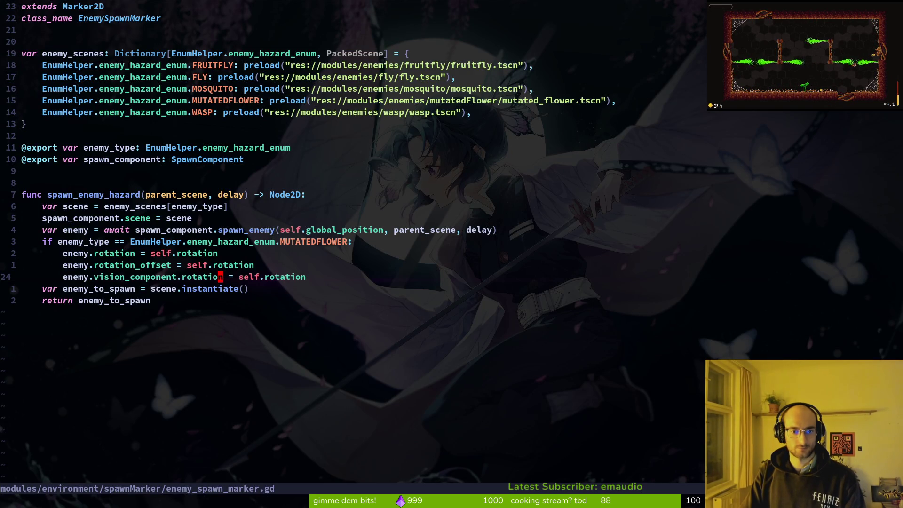
{"action": "key", "text": "ctrl+o"}
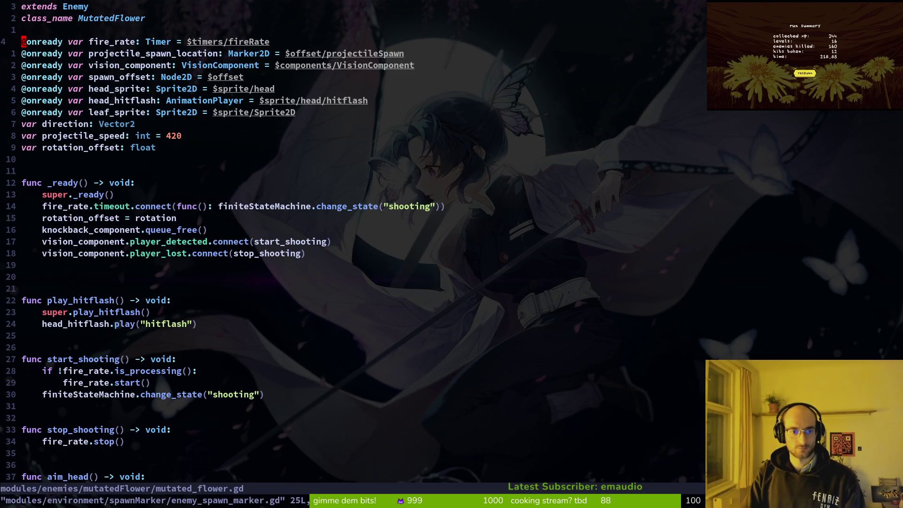
{"action": "key", "text": "ctrl+i"}
{"action": "key", "text": "ctrl+o"}
{"action": "key", "text": "ctrl+o"}
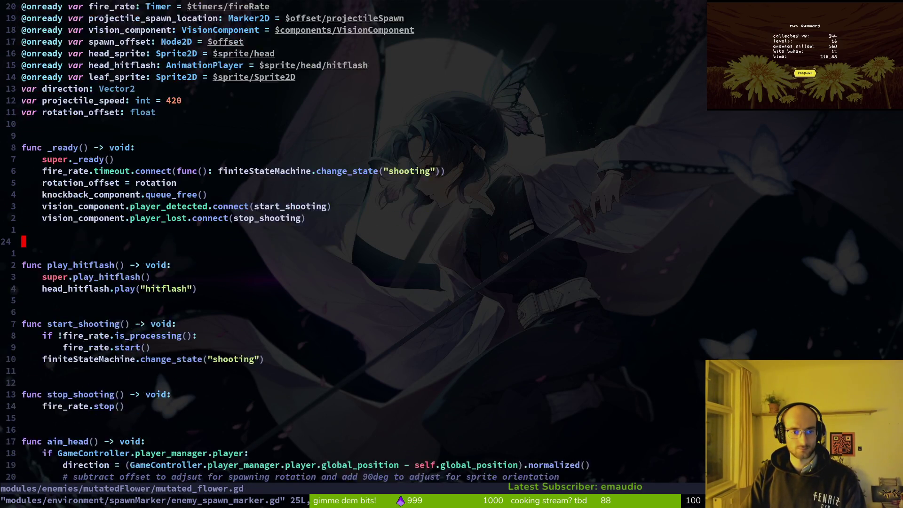
{"action": "key", "text": "ctrl+o"}
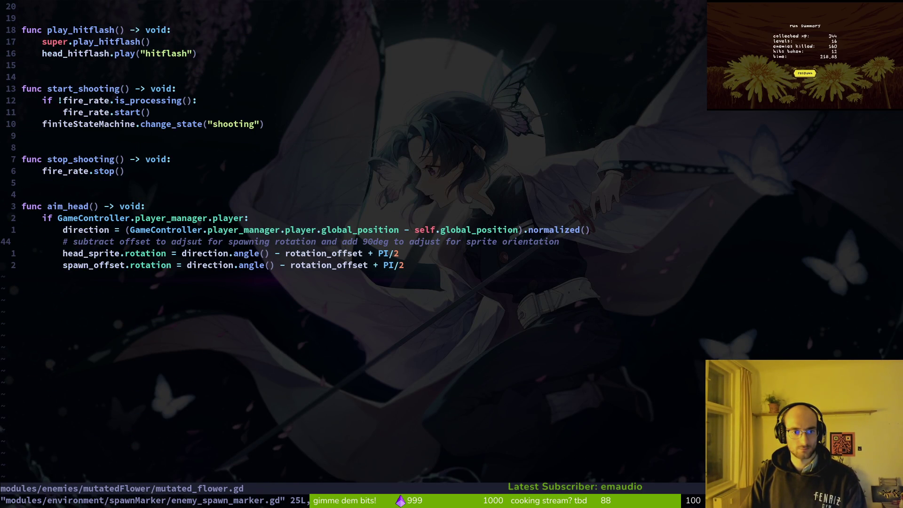
{"action": "key", "text": "space"}
{"action": "key", "text": "f"}
{"action": "key", "text": "f"}
{"action": "type", "text": "enemak"}
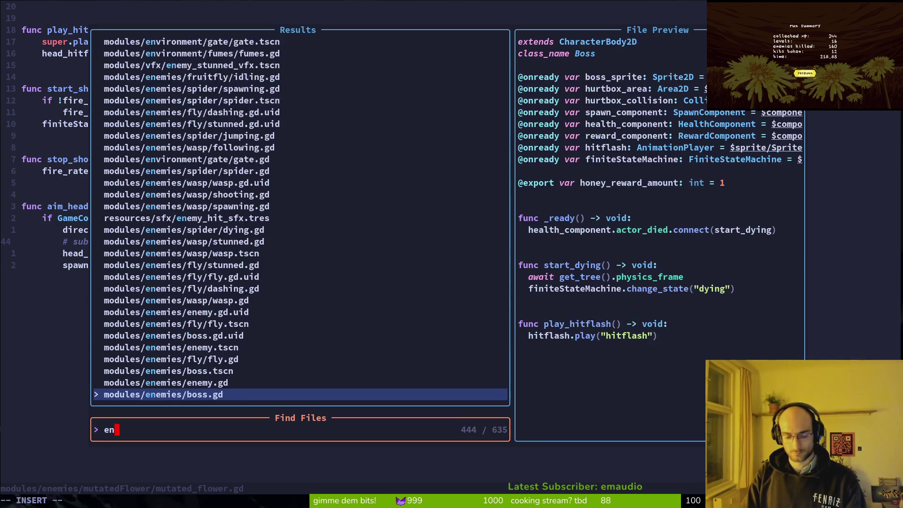
{"action": "key", "text": "Escape"}
{"action": "key", "text": "Escape"}
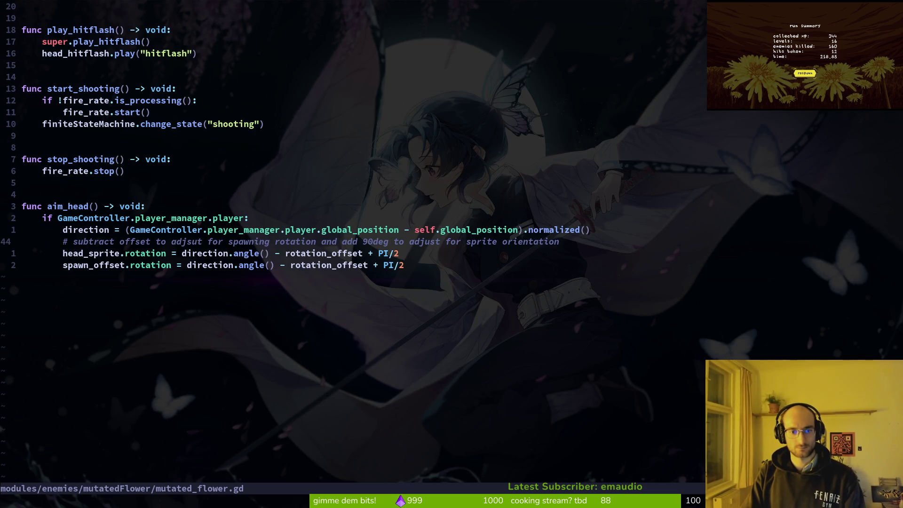
{"action": "key", "text": "ctrl+u"}
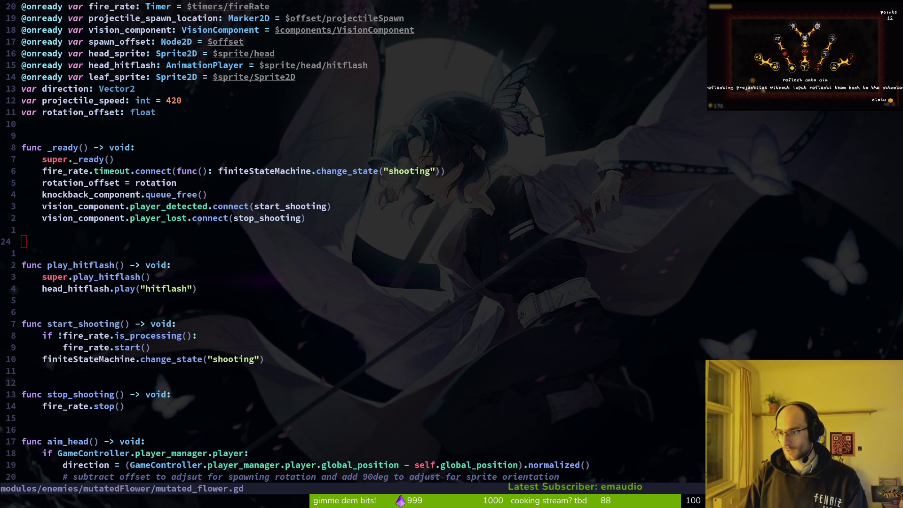
Save and quit Neovim with :wq, then open and quit tig
{"action": "left_click", "coordinate": [448, 323]}
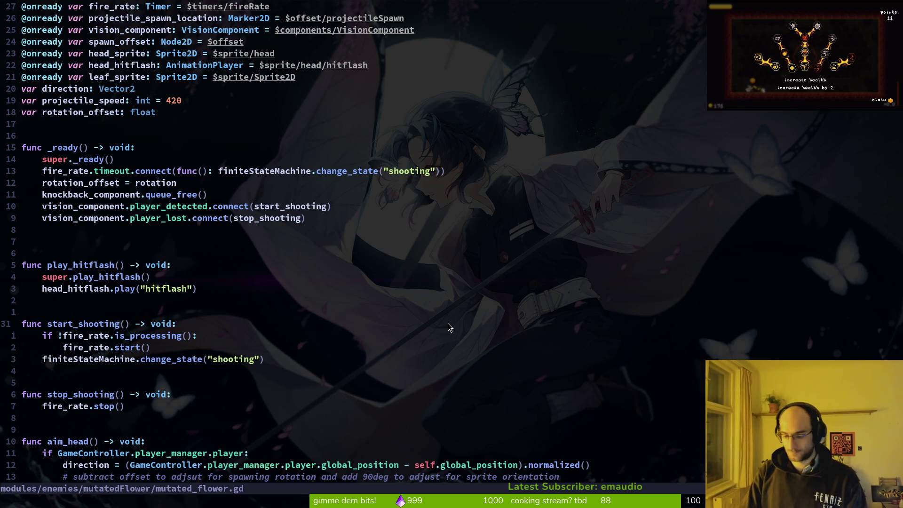
{"action": "type", "text": ":wq"}
{"action": "key", "text": "Return"}
{"action": "type", "text": "tig"}
{"action": "key", "text": "Return"}
{"action": "key", "text": "q"}
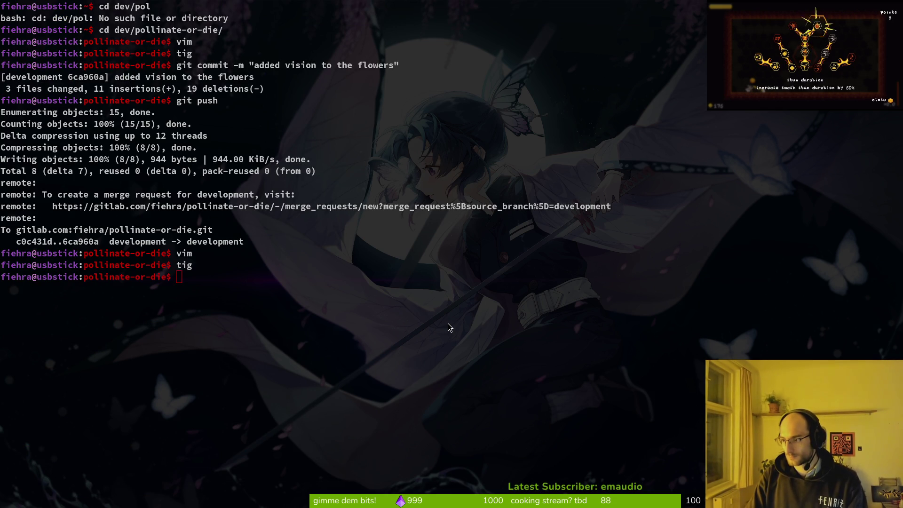
Reopen the Perplexity RayCast2D answer and read down to 'How to fix' and 'Ensure the RayCast2D updates'
{"action": "key", "text": "alt+Tab"}
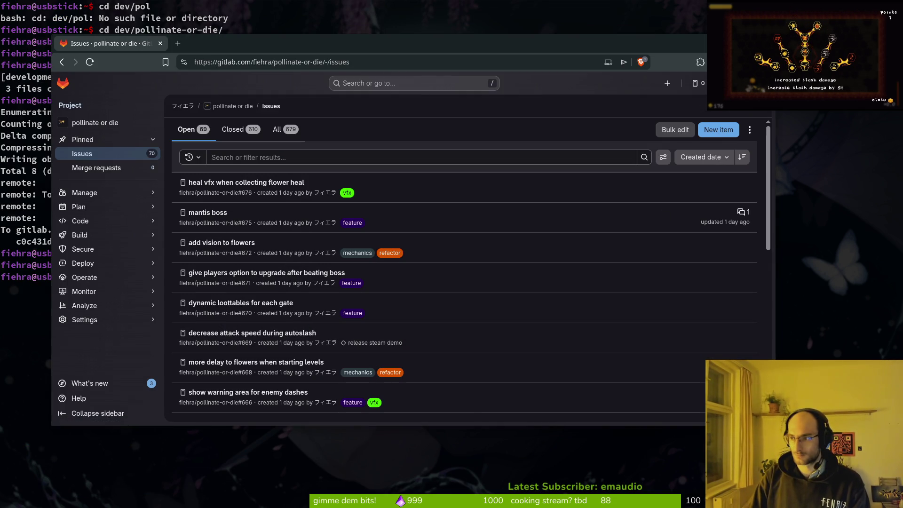
{"action": "key", "text": "ctrl+shift+t"}
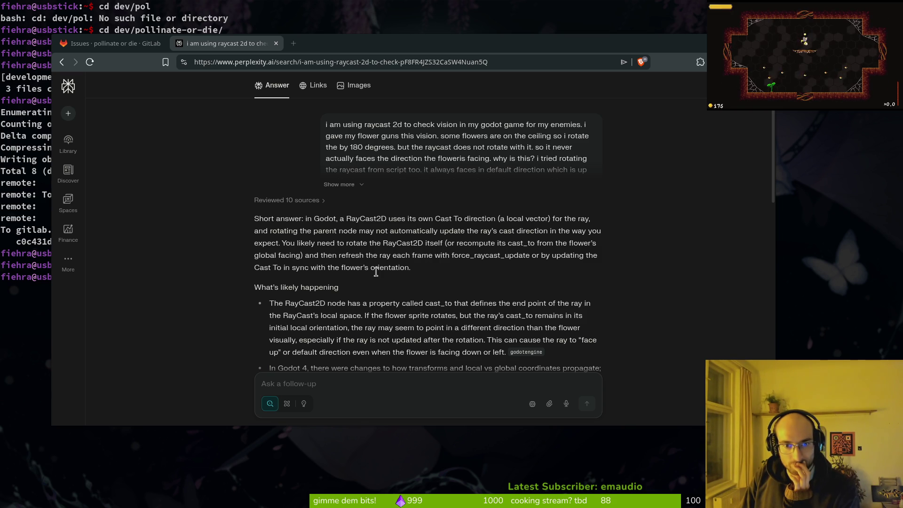
{"action": "scroll", "coordinate": [390, 284], "scroll_direction": "down", "scroll_amount": 2}
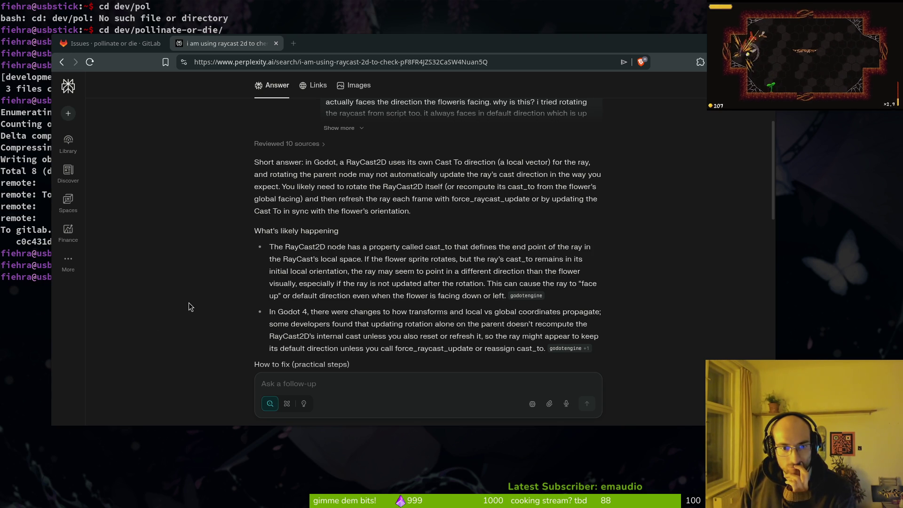
{"action": "scroll", "coordinate": [199, 295], "scroll_direction": "down", "scroll_amount": 3}
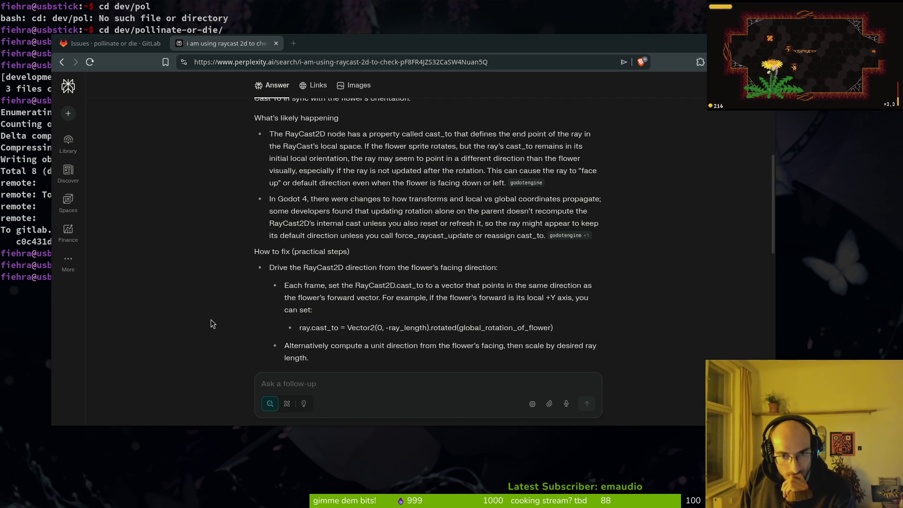
{"action": "scroll", "coordinate": [215, 321], "scroll_direction": "down", "scroll_amount": 2}
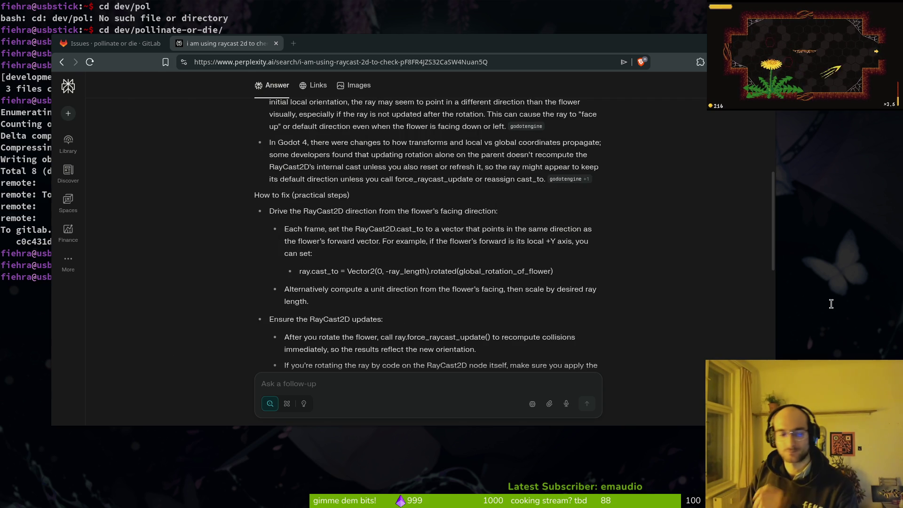
{"action": "left_click", "coordinate": [831, 304]}
Launch Neovim and open mutated_flower.gd through the file finder with 'muflower'
{"action": "type", "text": "vim"}
{"action": "key", "text": "Return"}
{"action": "key", "text": "space"}
{"action": "key", "text": "f"}
{"action": "key", "text": "f"}
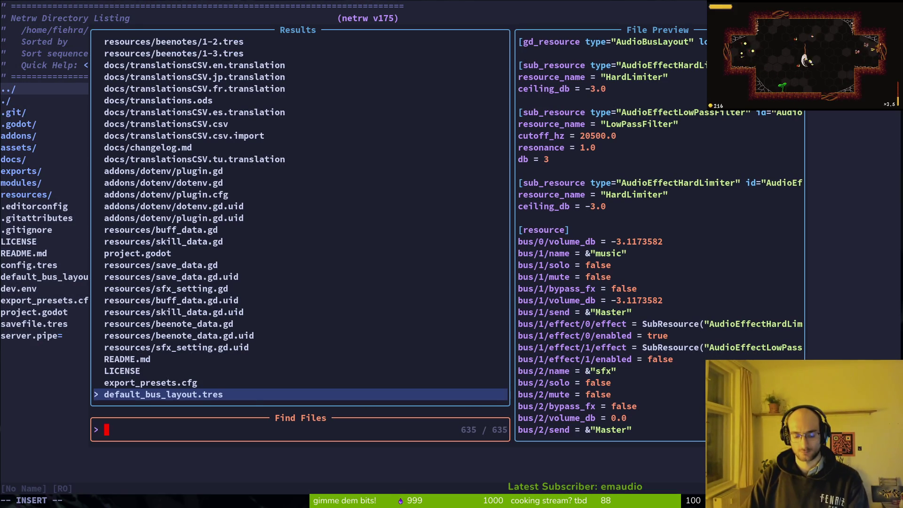
{"action": "type", "text": "muflower"}
{"action": "key", "text": "Return"}
Add a vision_component.force_raycast_update() line at the end of aim_head via autocompletion
{"action": "key", "text": "j"}
{"action": "key", "text": "j"}
{"action": "key", "text": "j"}
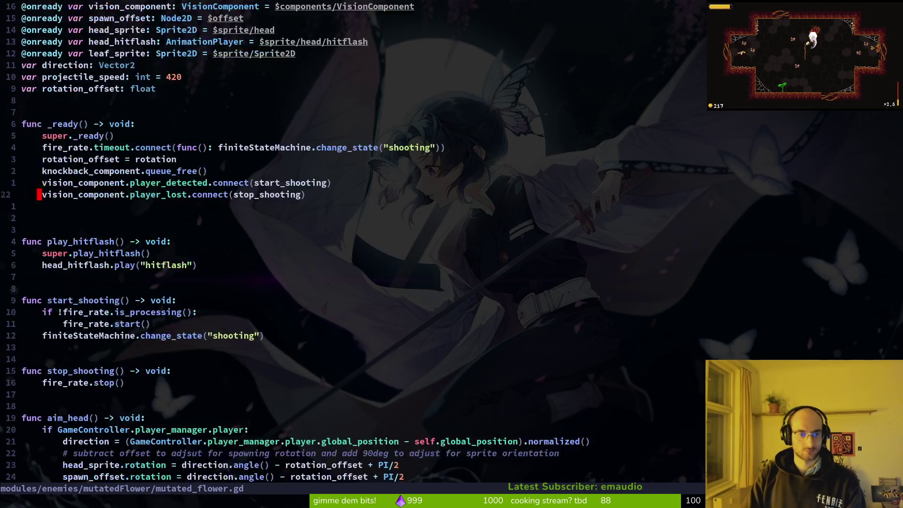
{"action": "key", "text": "o"}
{"action": "key", "text": "Escape"}
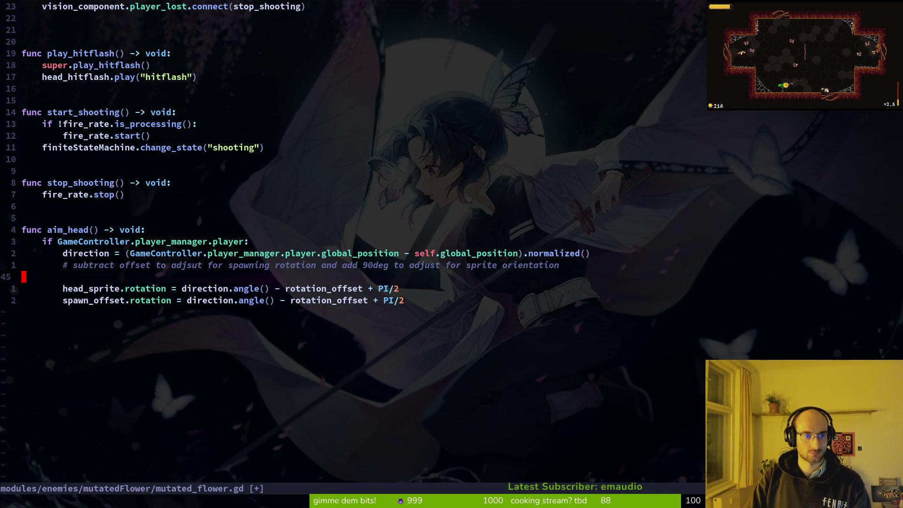
{"action": "type", "text": "ujovisi"}
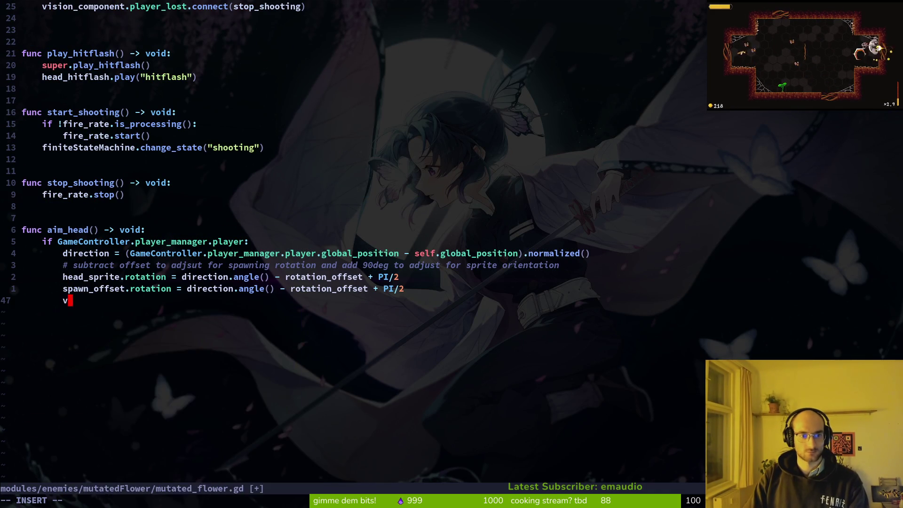
{"action": "key", "text": "Return"}
{"action": "type", "text": ".ra"}
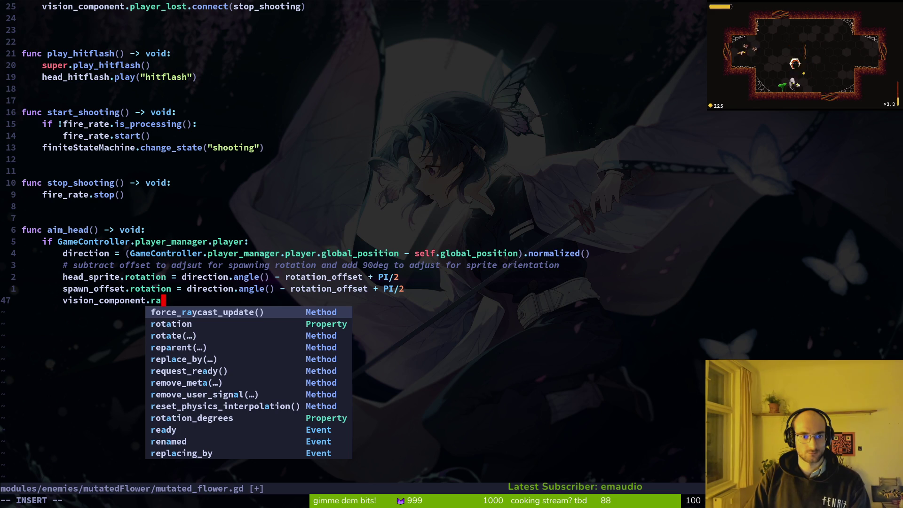
{"action": "key", "text": "Return"}
{"action": "key", "text": "Escape"}
{"action": "key", "text": "space"}
{"action": "key", "text": "f"}
{"action": "key", "text": "f"}
{"action": "type", "text": "viscom"}
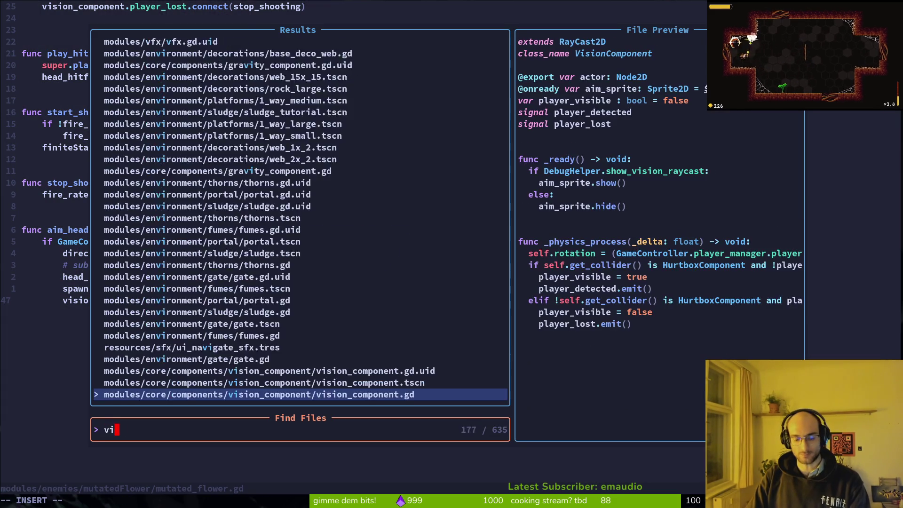
{"action": "key", "text": "Return"}
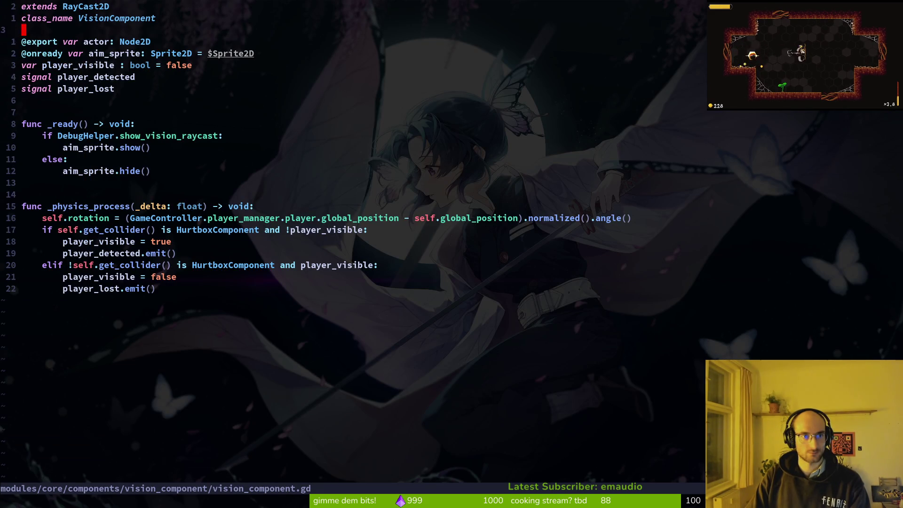
{"action": "key", "text": "3"}
{"action": "key", "text": "j"}
{"action": "key", "text": "ctrl+6"}
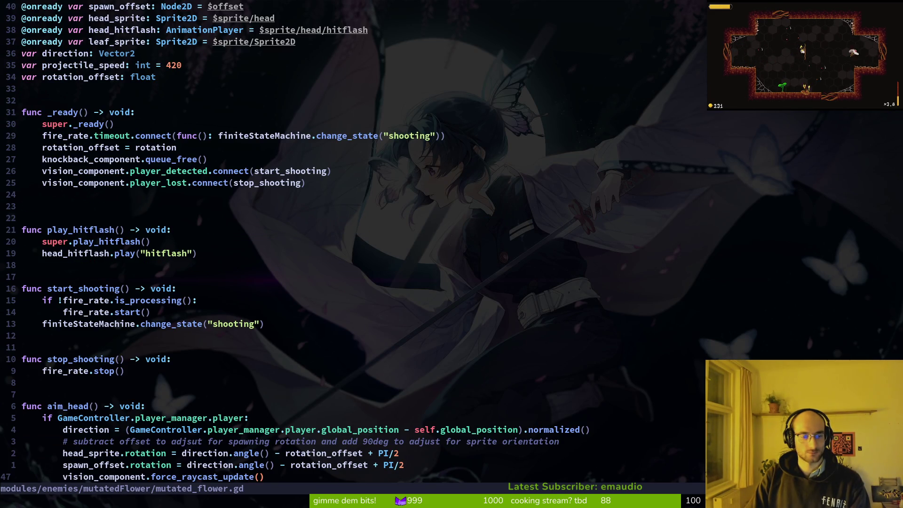
Rewrite the line as vision_component.rotation = direction.angle(), save with :w, and run the game
{"action": "key", "text": "c"}
{"action": "key", "text": "i"}
{"action": "key", "text": "w"}
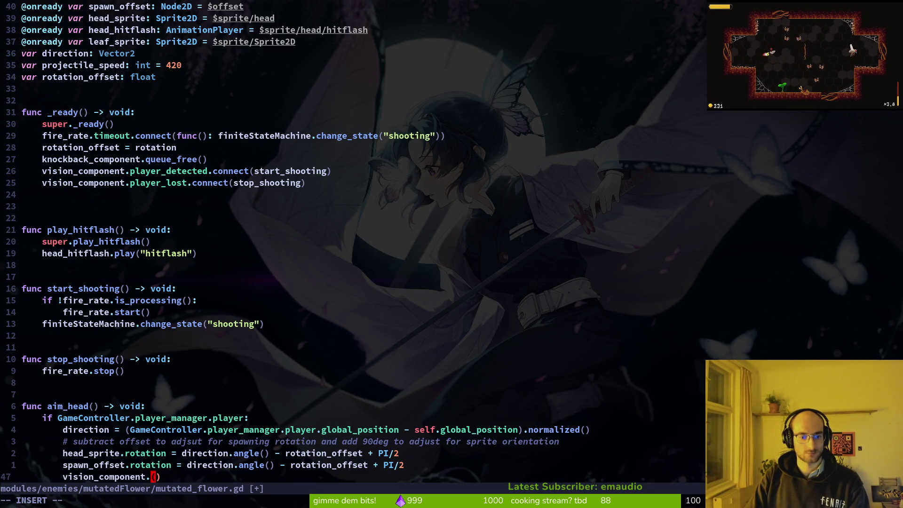
{"action": "key", "text": "Delete"}
{"action": "key", "text": "Delete"}
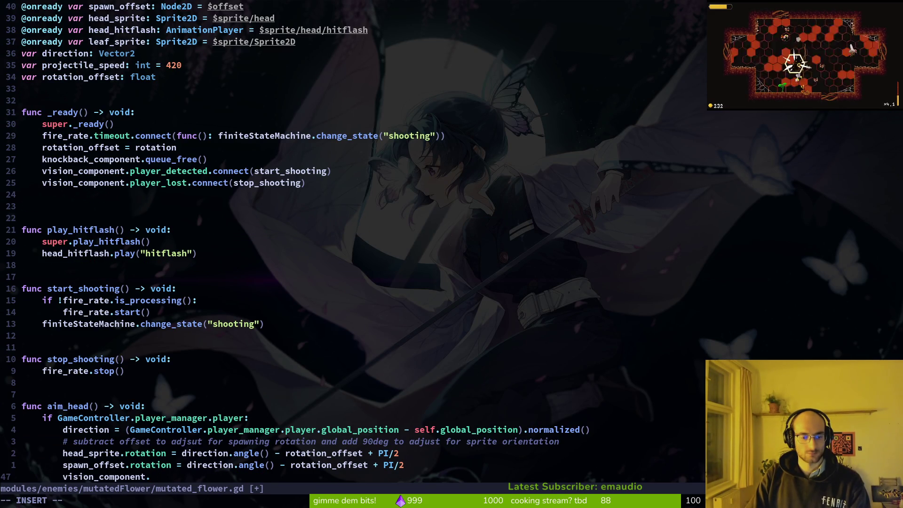
{"action": "type", "text": "cat"}
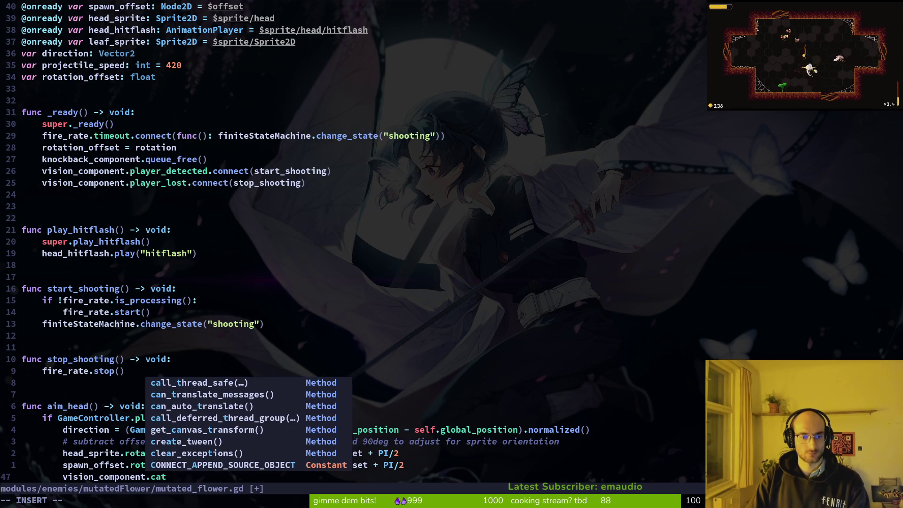
{"action": "type", "text": "o"}
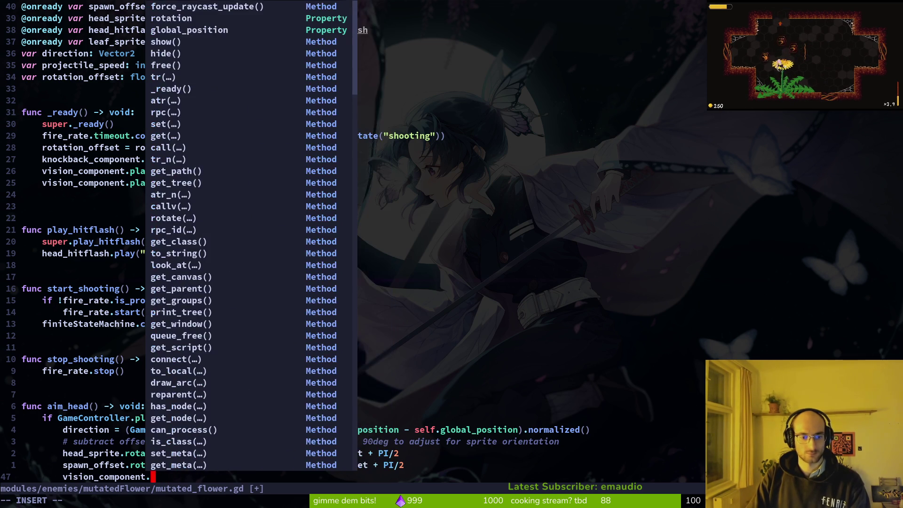
{"action": "type", "text": "ast"}
{"action": "key", "text": "BackSpace"}
{"action": "key", "text": "BackSpace"}
{"action": "key", "text": "BackSpace"}
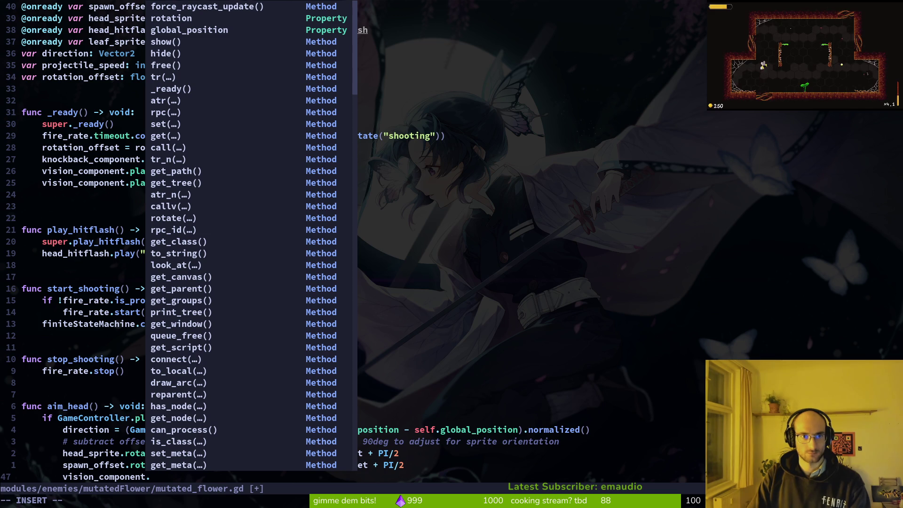
{"action": "key", "text": "Tab"}
{"action": "key", "text": "Tab"}
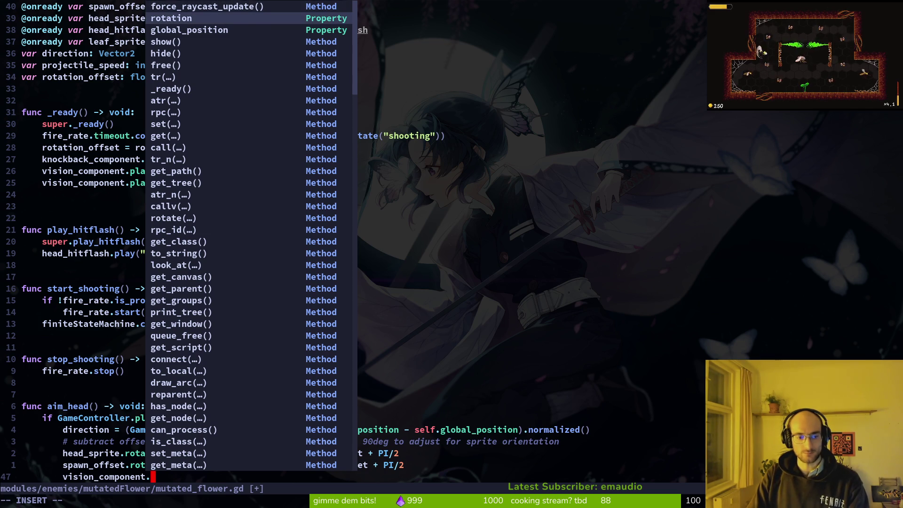
{"action": "key", "text": "Return"}
{"action": "type", "text": "= direction"}
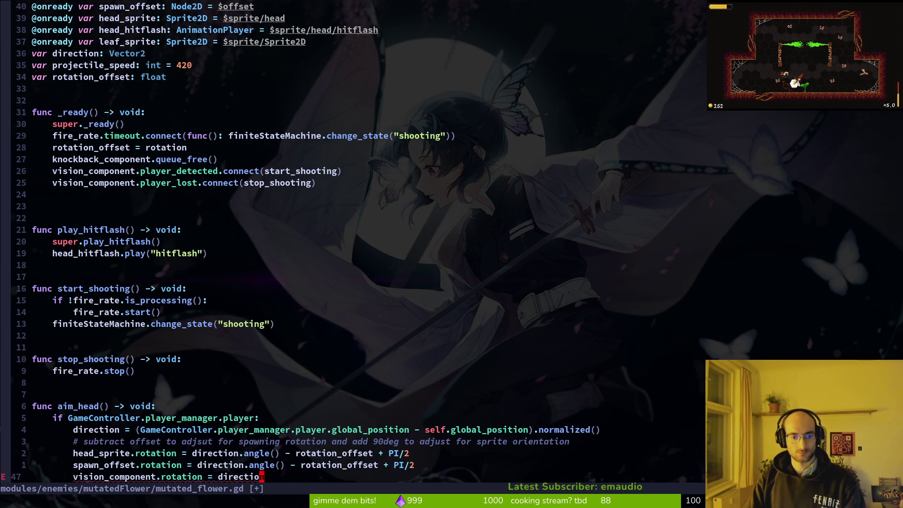
{"action": "type", "text": ".angle()"}
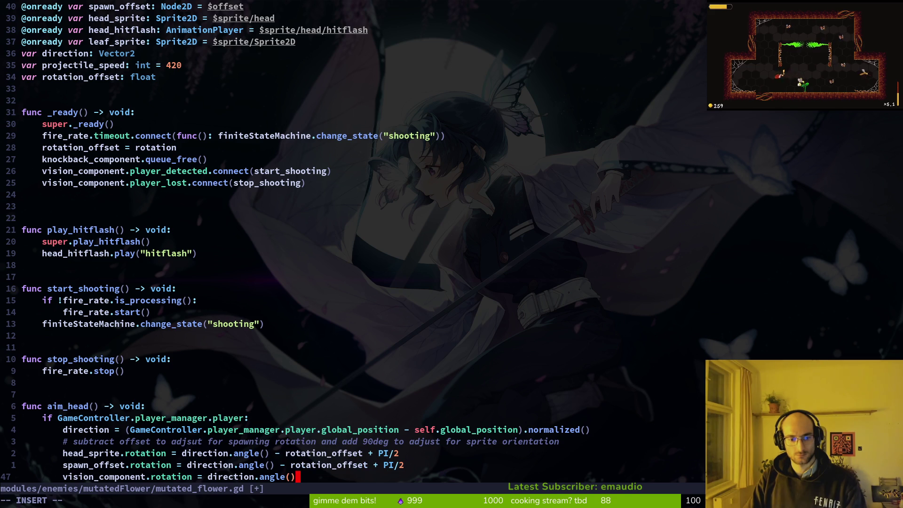
{"action": "key", "text": "Escape"}
{"action": "type", "text": ":w"}
{"action": "key", "text": "Return"}
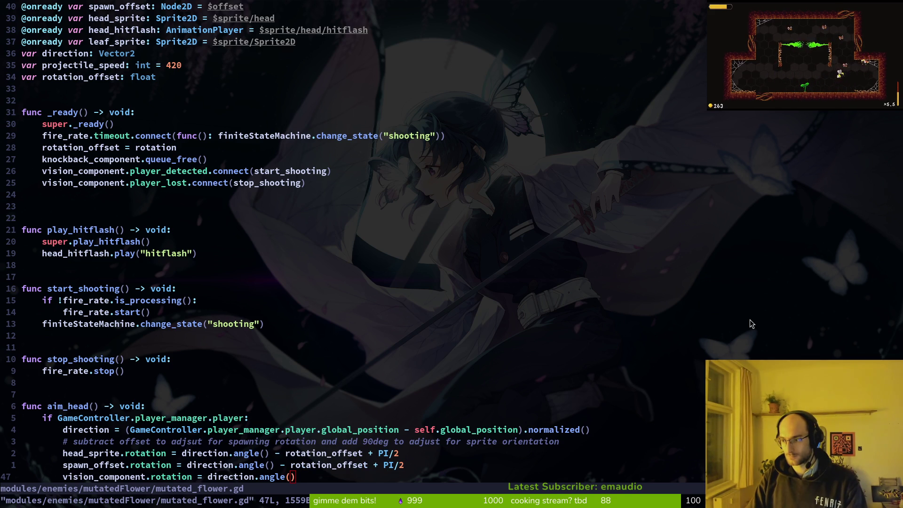
{"action": "key", "text": "alt+Tab"}
{"action": "key", "text": "F5"}
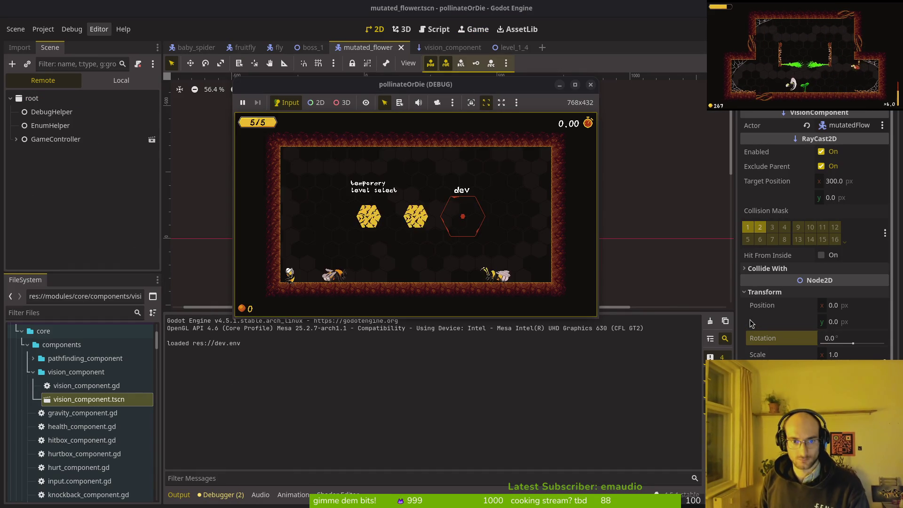
Open devlevel.tscn and delete enemySpawnMarker3 from wave1
{"action": "key", "text": "Return"}
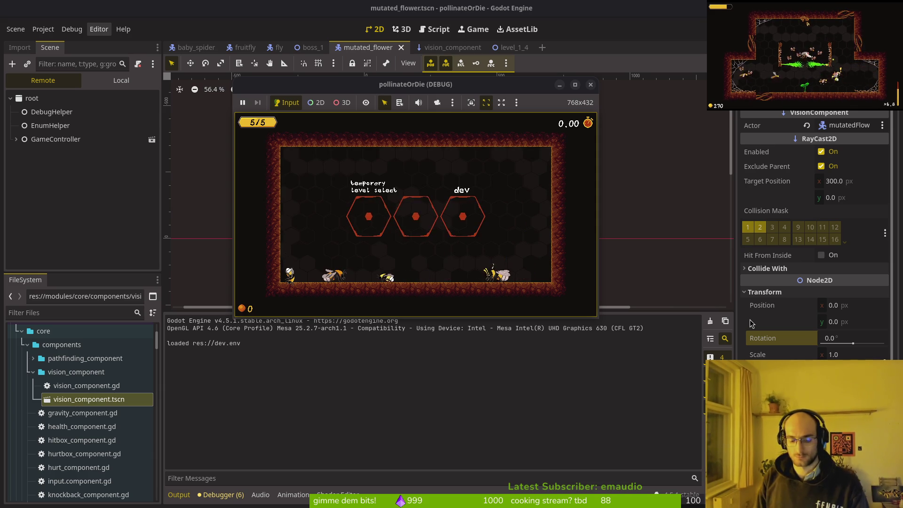
{"action": "key", "text": "alt+Tab"}
{"action": "key", "text": "ctrl+shift+o"}
{"action": "type", "text": "devlevel"}
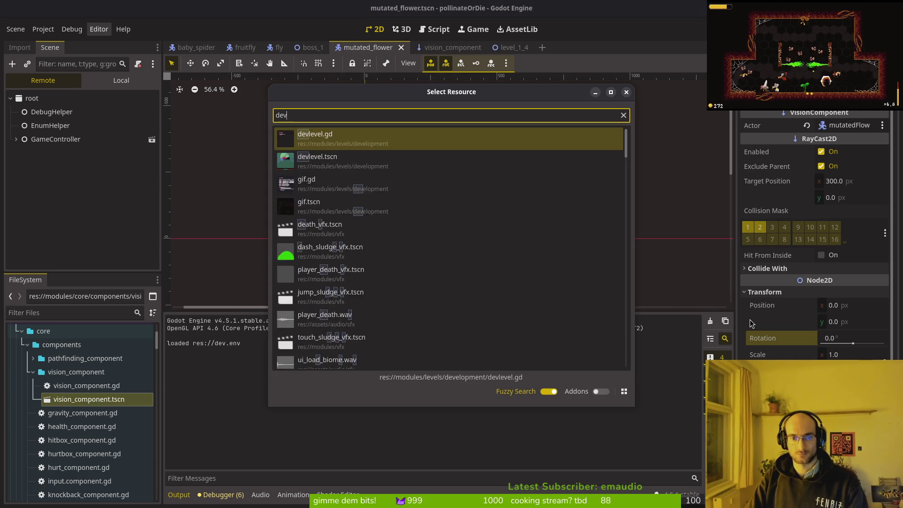
{"action": "key", "text": "Return"}
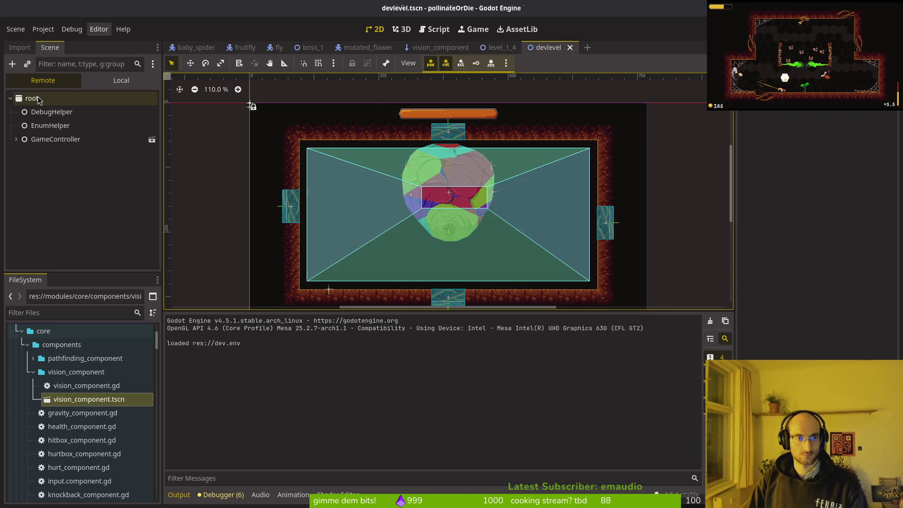
{"action": "left_click", "coordinate": [121, 80]}
{"action": "left_click", "coordinate": [16, 195]}
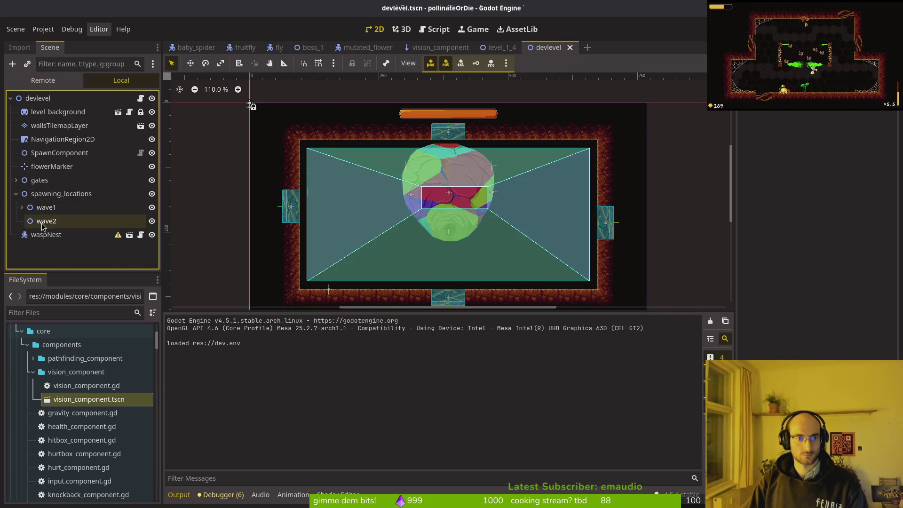
{"action": "left_click", "coordinate": [22, 207]}
{"action": "left_click", "coordinate": [76, 235]}
{"action": "key", "text": "Delete"}
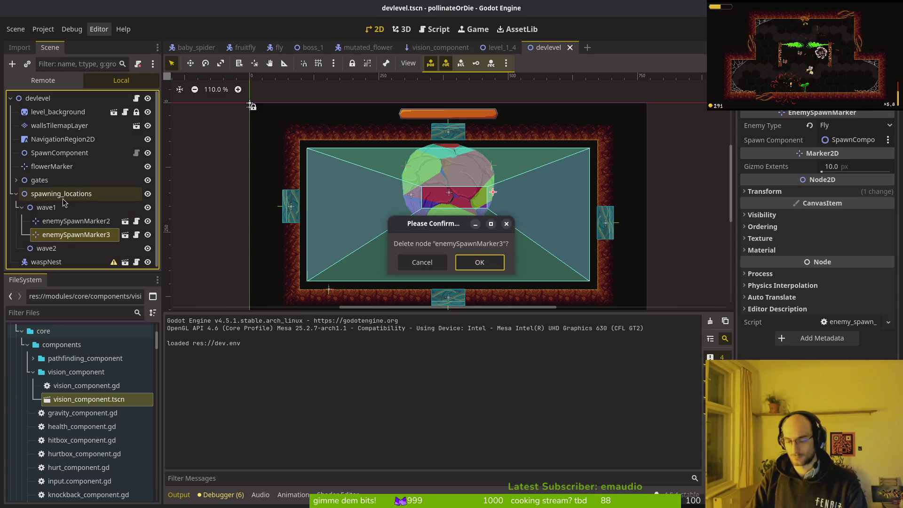
{"action": "key", "text": "Return"}
{"action": "left_click", "coordinate": [75, 221]}
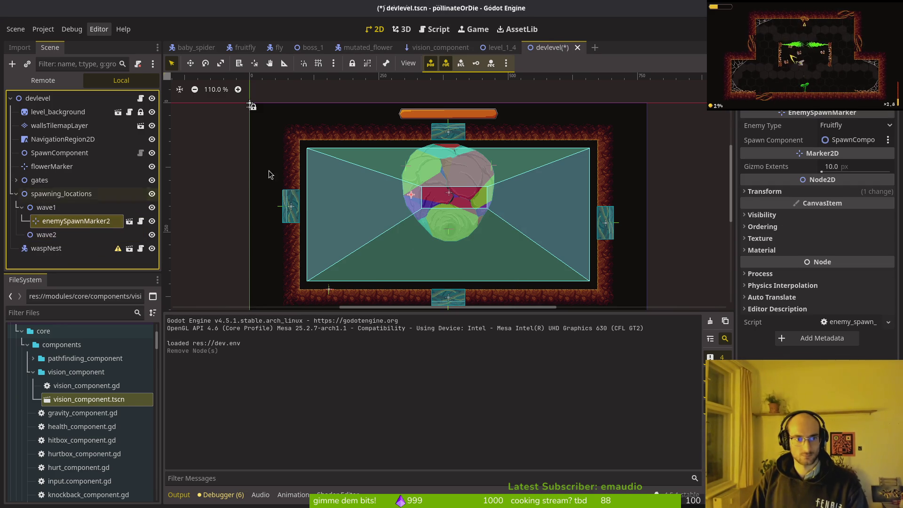
Make enemySpawnMarker2 a Mutatedflower, move it and turn it 180°, then test-run the level
{"action": "left_click", "coordinate": [856, 126]}
{"action": "left_click", "coordinate": [847, 181]}
{"action": "key", "text": "ctrl+s"}
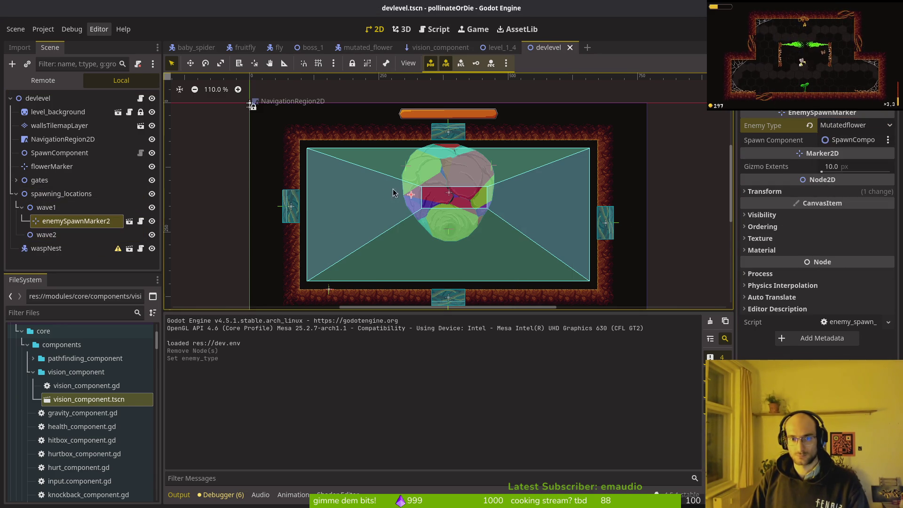
{"action": "mouse_move", "coordinate": [410, 199]}
{"action": "left_mouse_down"}
{"action": "mouse_move", "coordinate": [314, 212]}
{"action": "mouse_move", "coordinate": [309, 261]}
{"action": "mouse_move", "coordinate": [401, 160]}
{"action": "mouse_move", "coordinate": [328, 117]}
{"action": "mouse_move", "coordinate": [381, 105]}
{"action": "left_mouse_up"}
{"action": "left_click", "coordinate": [764, 191]}
{"action": "key", "text": "F5"}
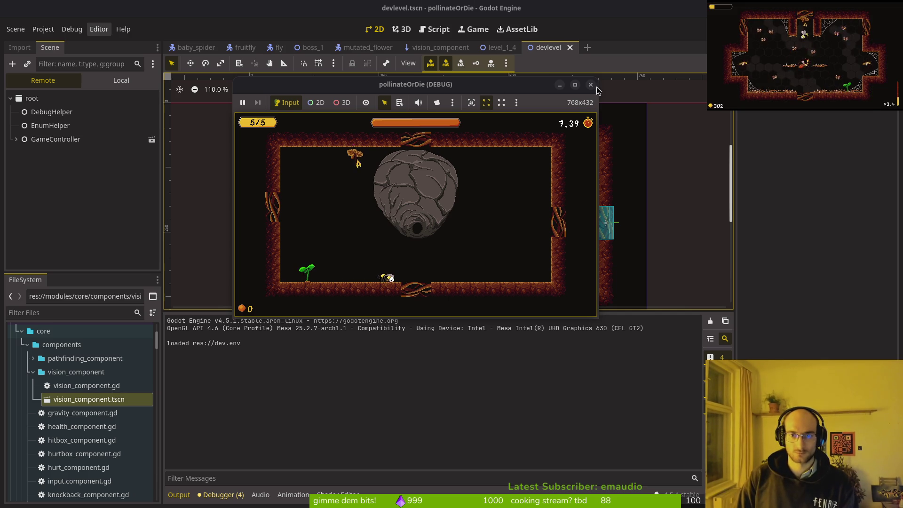
{"action": "key", "text": "F8"}
{"action": "key", "text": "alt+Tab"}
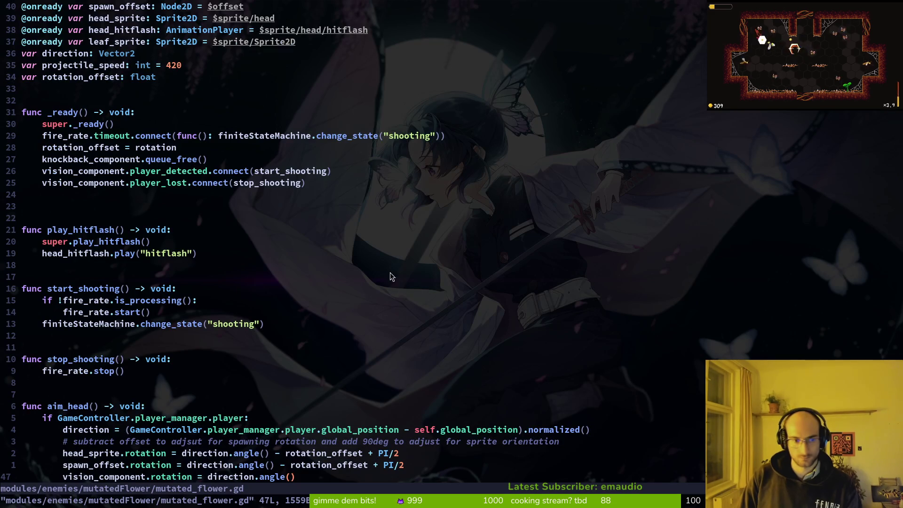
Delete the vision_component.rotation line on line 47 and save mutated_flower.gd
{"action": "scroll", "coordinate": [172, 449], "scroll_direction": "down", "scroll_amount": 1}
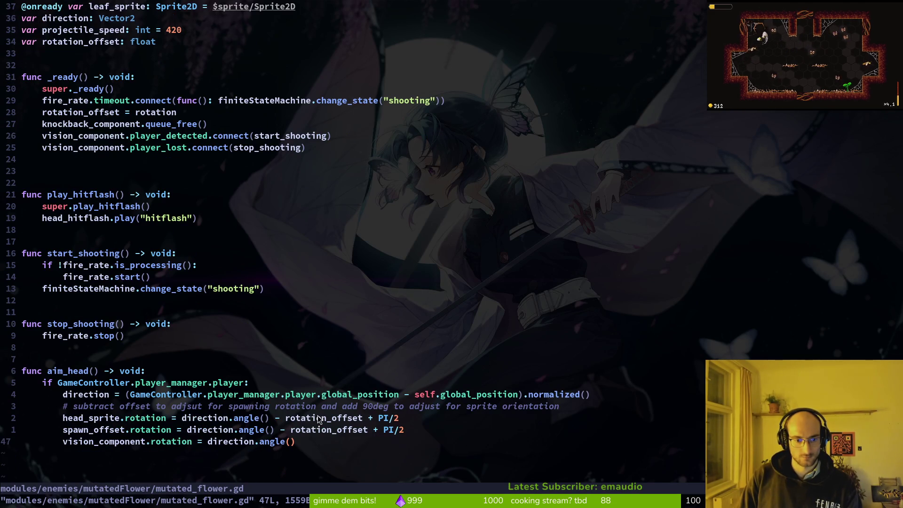
{"action": "left_click", "coordinate": [169, 447]}
{"action": "left_click", "coordinate": [288, 447]}
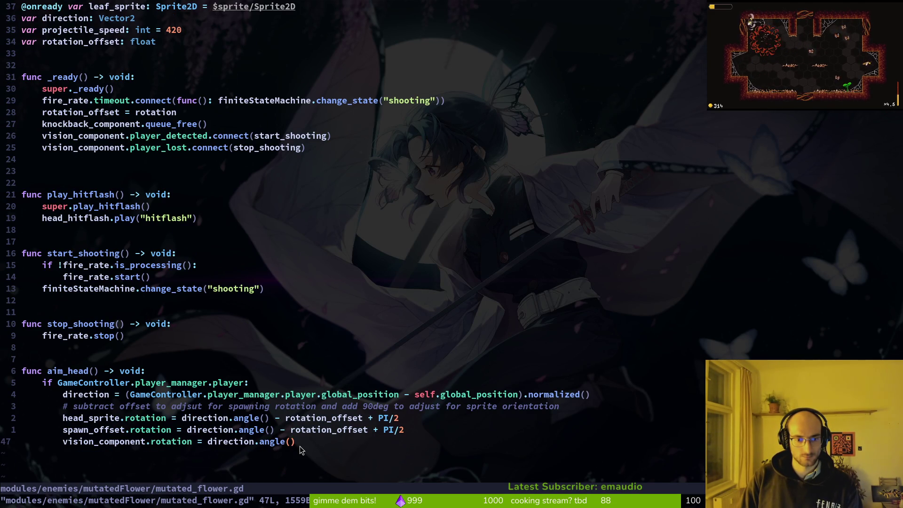
{"action": "key", "text": "d"}
{"action": "key", "text": "d"}
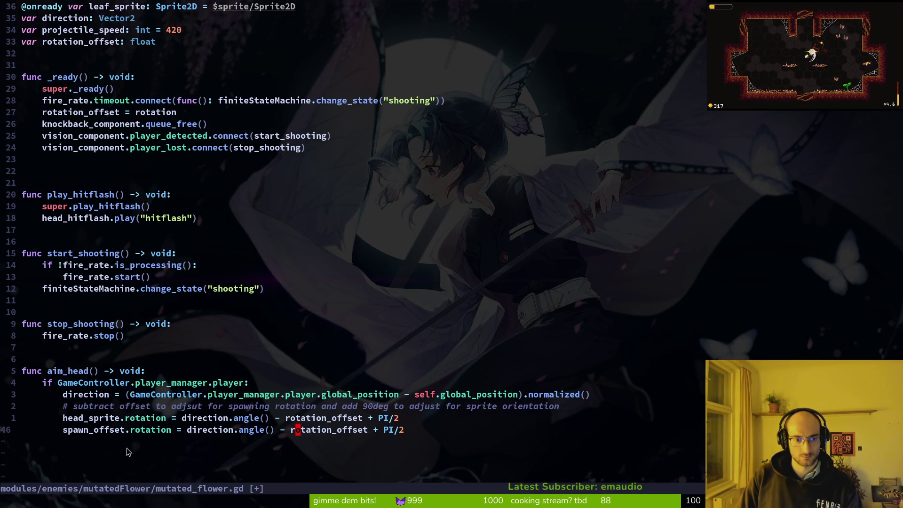
{"action": "type", "text": ":w"}
{"action": "key", "text": "Return"}
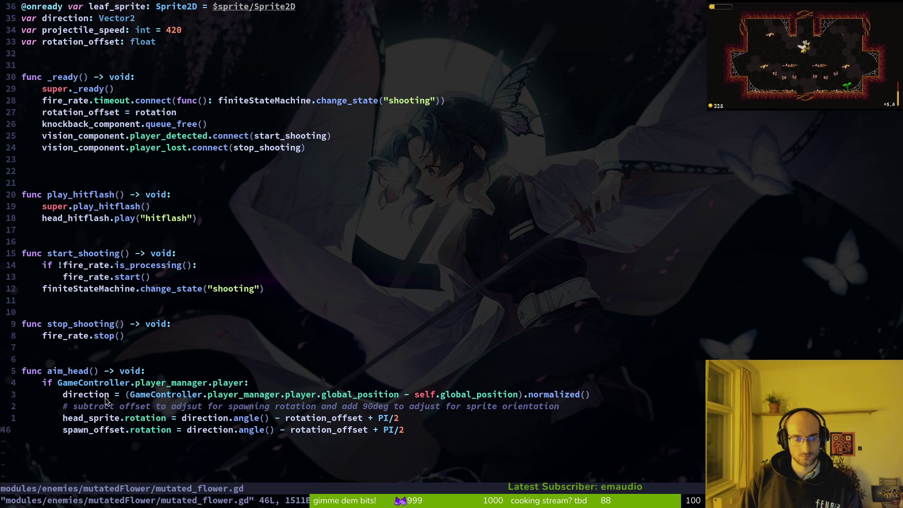
{"action": "key", "text": "ctrl+6"}
{"action": "key", "text": "ctrl+6"}
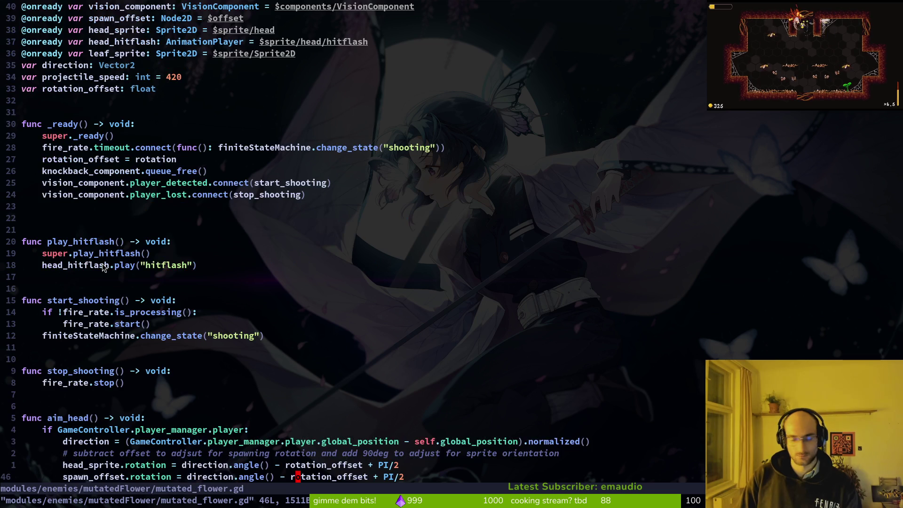
Open vision_component.gd through the file finder with 'viscom'
{"action": "key", "text": "space"}
{"action": "key", "text": "f"}
{"action": "key", "text": "f"}
{"action": "type", "text": "viscom"}
{"action": "key", "text": "Return"}
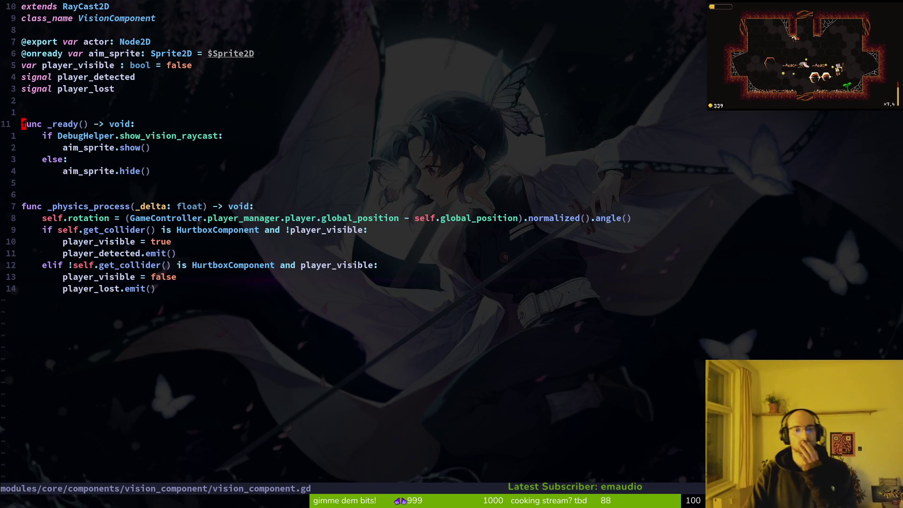
Review vision_component.gd's get_collider check, self.rotation line and aim_sprite declaration
{"action": "left_click", "coordinate": [39, 230]}
{"action": "left_click", "coordinate": [40, 218]}
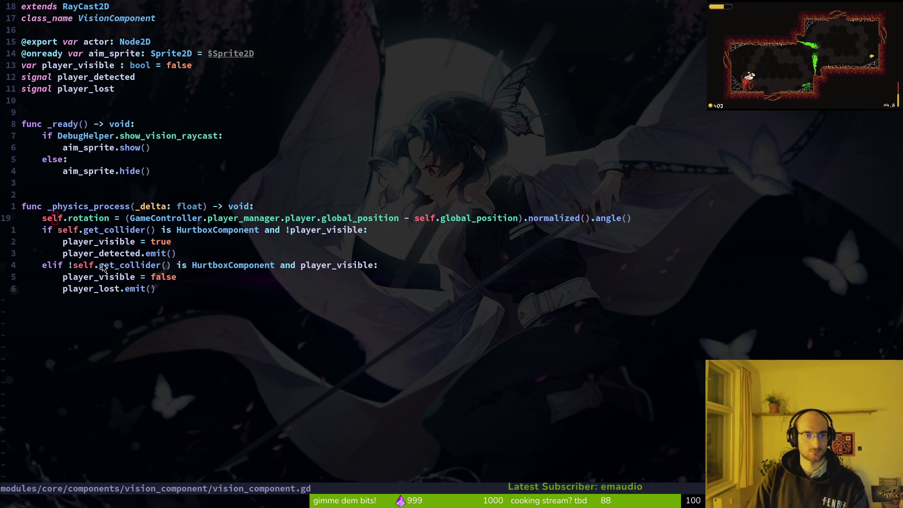
{"action": "left_click", "coordinate": [120, 55]}
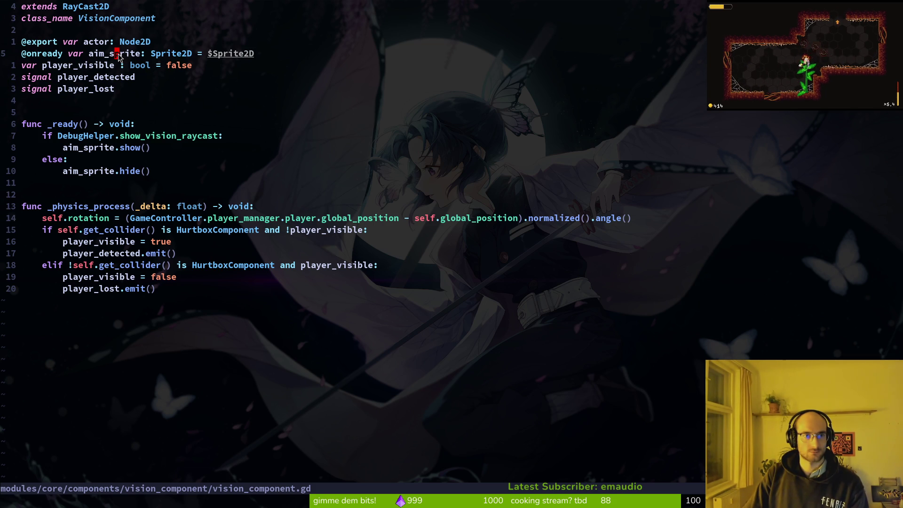
{"action": "key", "text": "alt+Tab"}
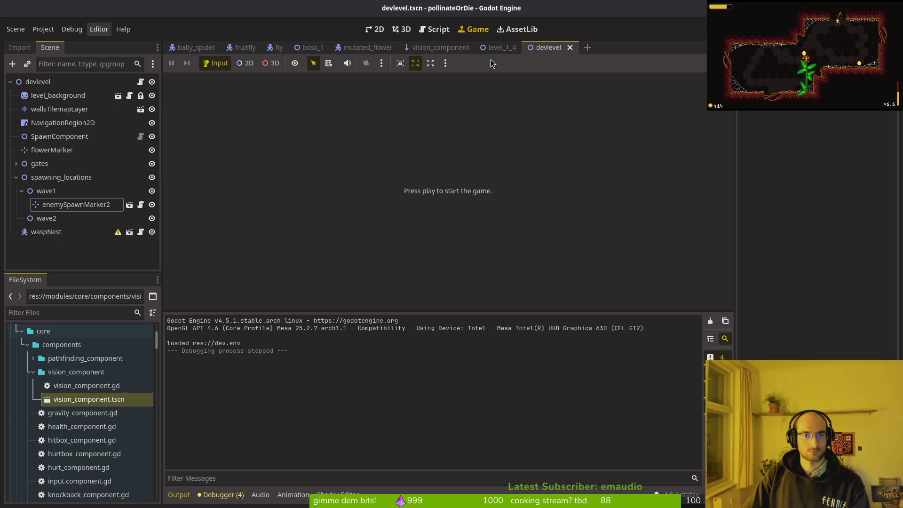
Hide the vision component's aim Sprite2D and save vision_component.tscn
{"action": "left_click", "coordinate": [437, 47]}
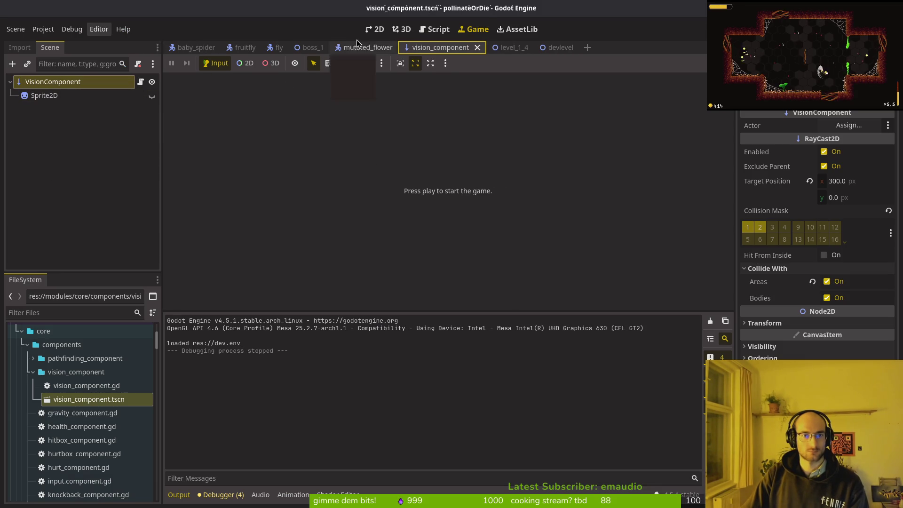
{"action": "left_click", "coordinate": [375, 29]}
{"action": "left_click", "coordinate": [152, 96]}
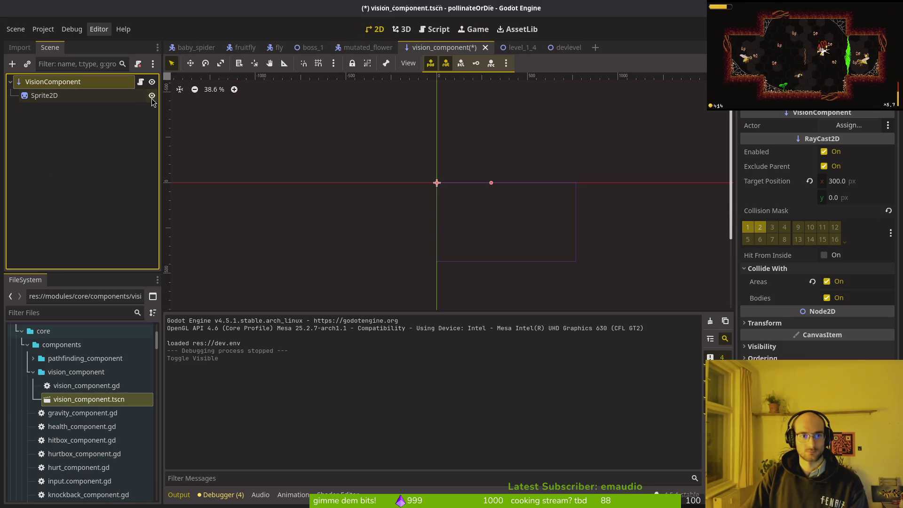
{"action": "scroll", "coordinate": [471, 218], "scroll_direction": "up", "scroll_amount": 10}
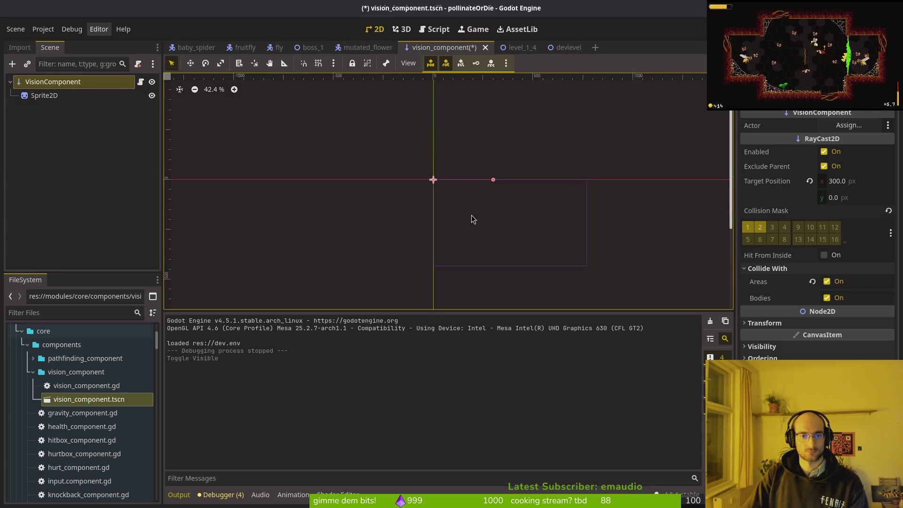
{"action": "left_click", "coordinate": [140, 98]}
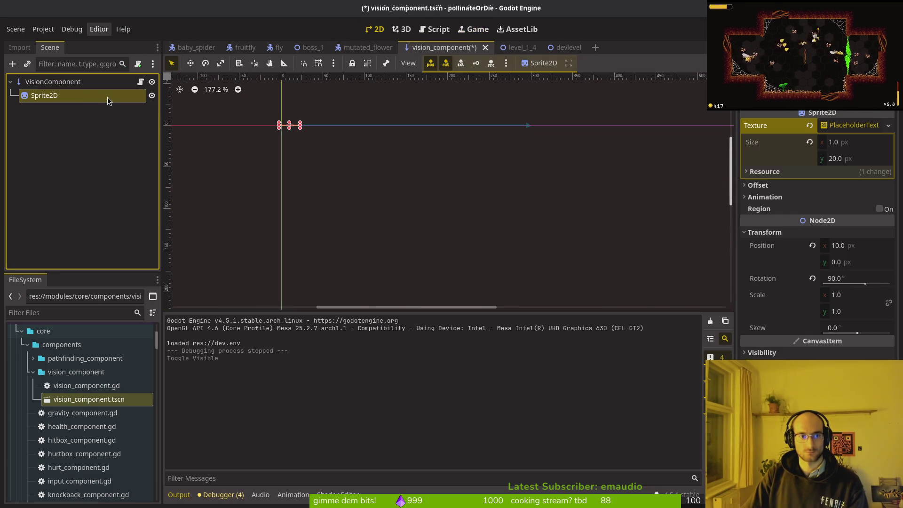
{"action": "left_click", "coordinate": [151, 96]}
{"action": "left_click", "coordinate": [152, 96]}
{"action": "left_click", "coordinate": [152, 95]}
{"action": "left_click", "coordinate": [196, 179]}
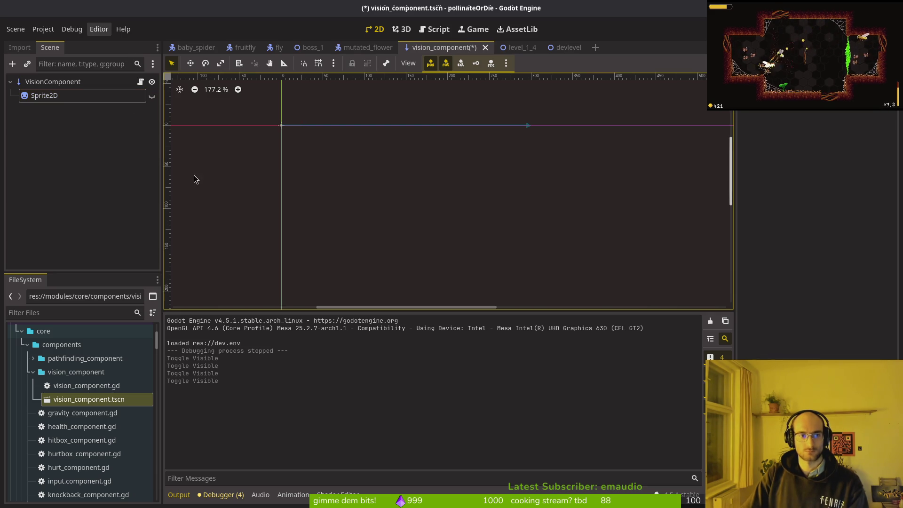
{"action": "key", "text": "ctrl+s"}
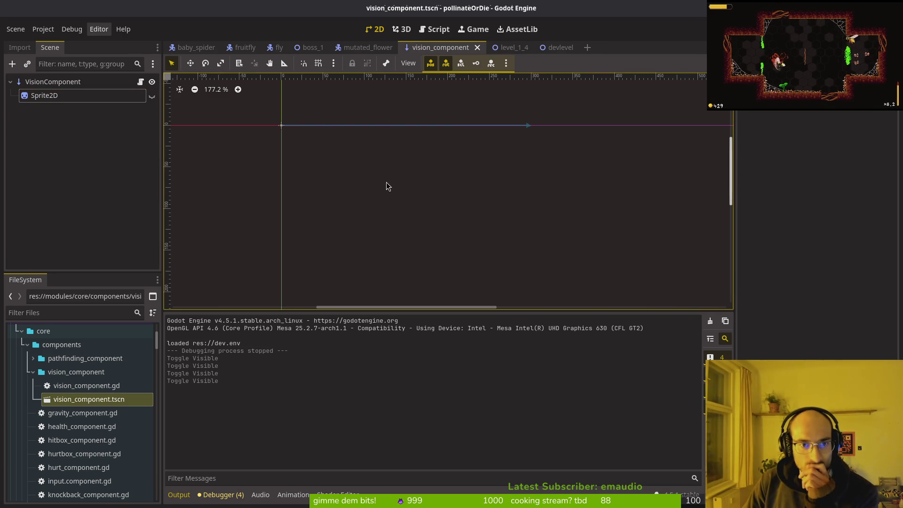
Inspect the VisionComponent raycast settings and mutated_flower scene, then return to Neovim
{"action": "left_click", "coordinate": [83, 83]}
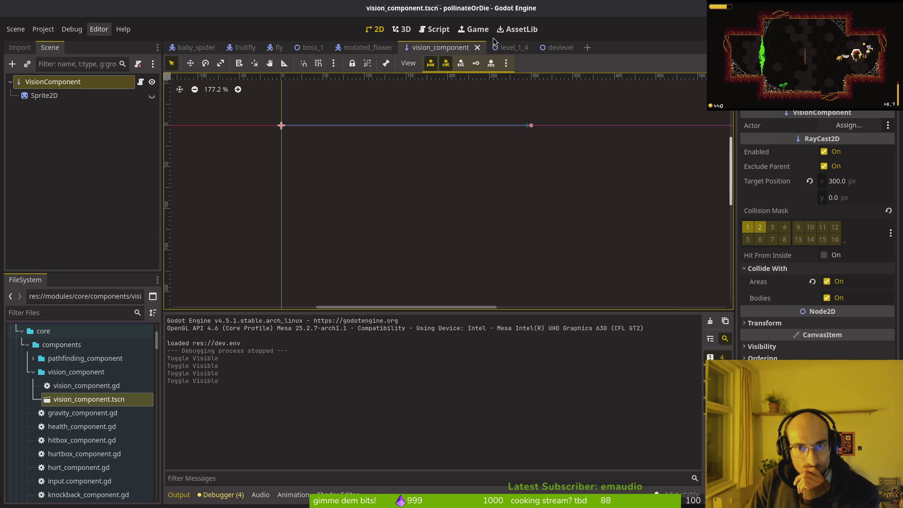
{"action": "left_click", "coordinate": [368, 48]}
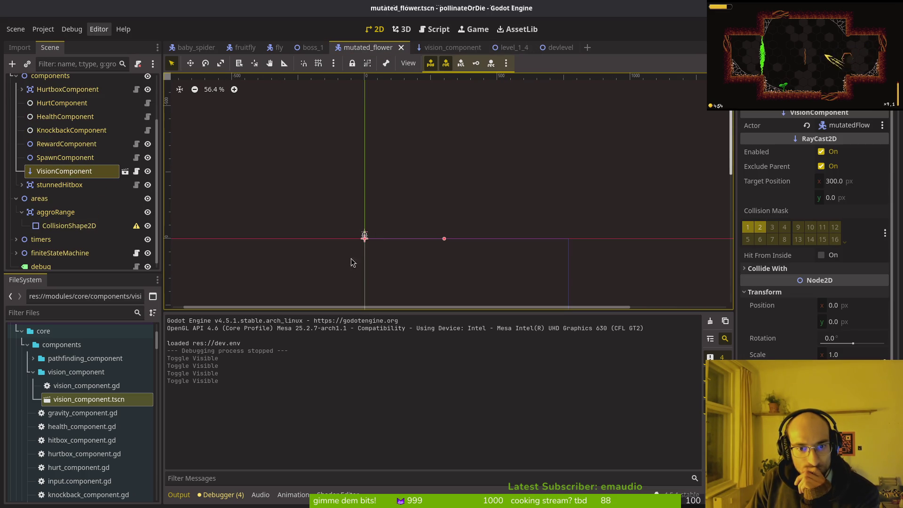
{"action": "right_click", "coordinate": [365, 238]}
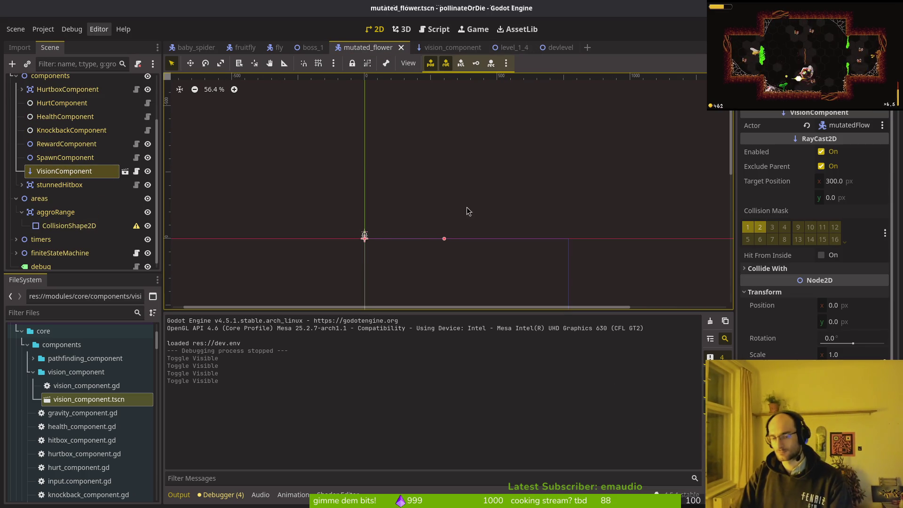
{"action": "key", "text": "alt+Tab"}
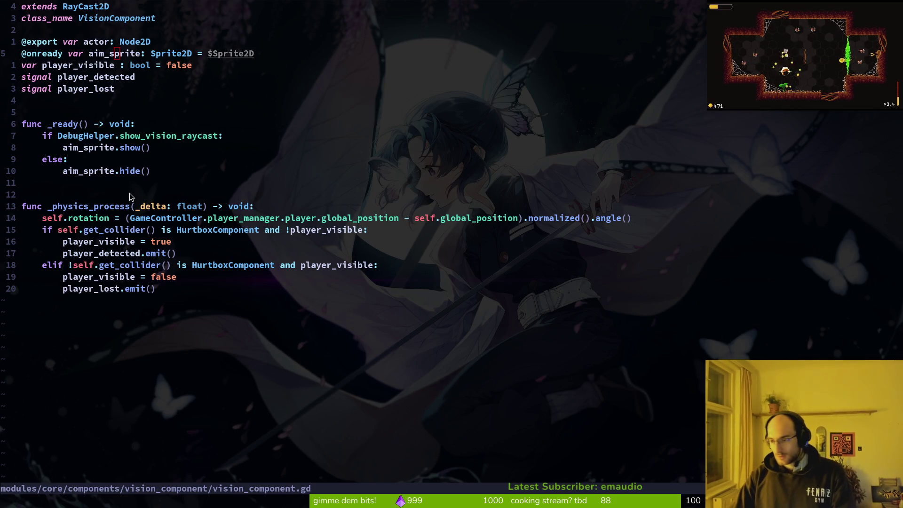
Reread Perplexity's cast_to advice against the script and begin a follow-up 'cast_to does'
{"action": "key", "text": "alt+Tab"}
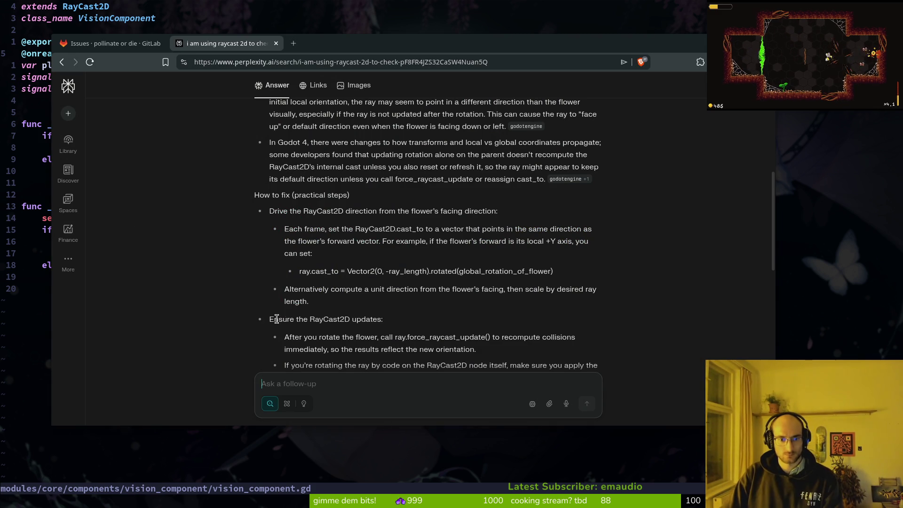
{"action": "scroll", "coordinate": [283, 314], "scroll_direction": "down", "scroll_amount": 2}
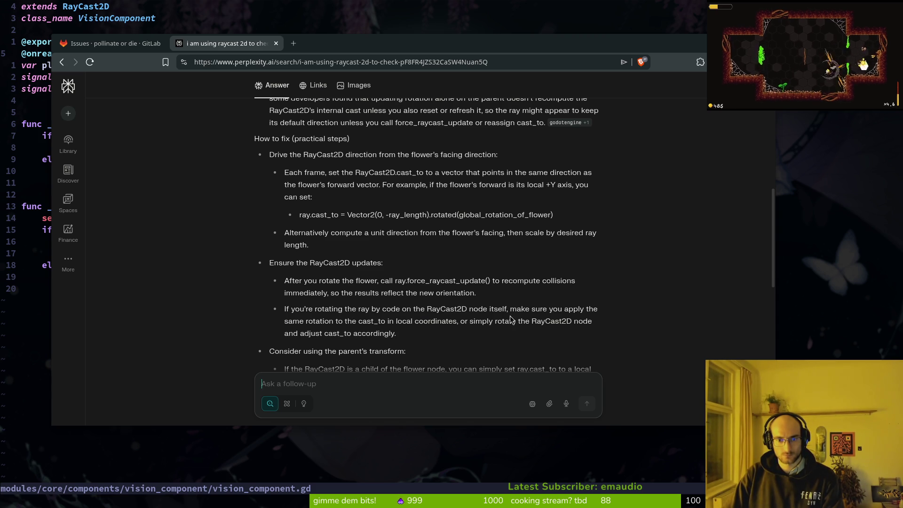
{"action": "scroll", "coordinate": [410, 339], "scroll_direction": "down", "scroll_amount": 2}
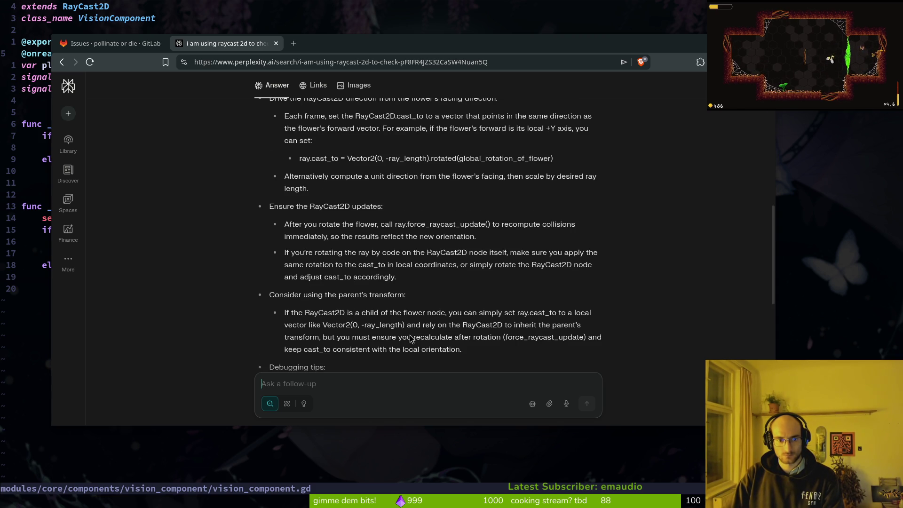
{"action": "scroll", "coordinate": [318, 311], "scroll_direction": "down", "scroll_amount": 3}
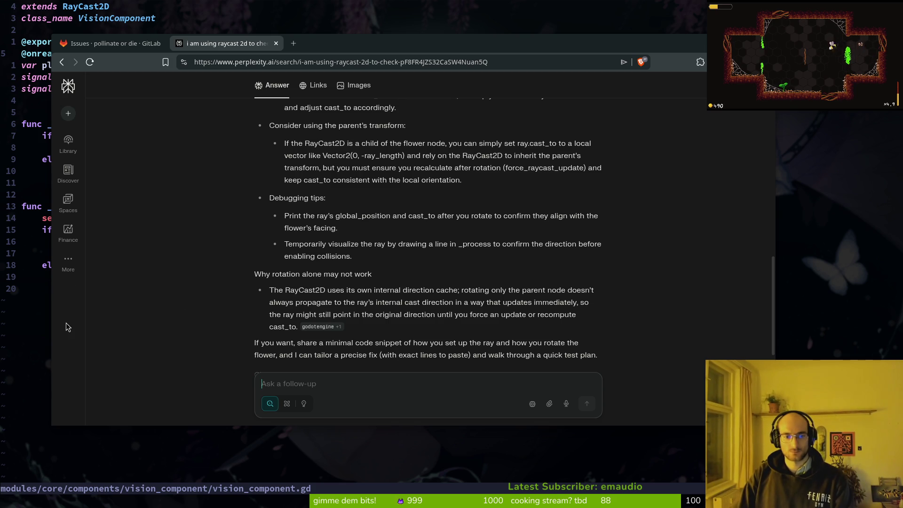
{"action": "key", "text": "super+s"}
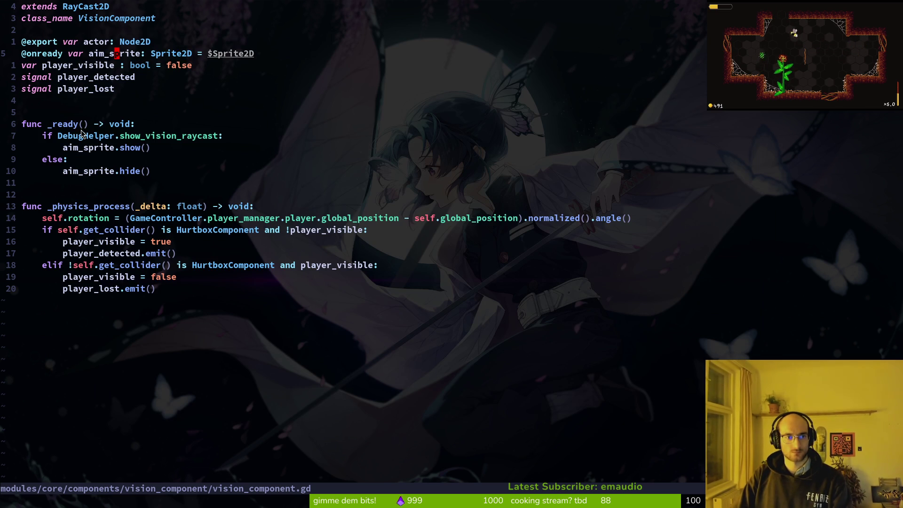
{"action": "left_click", "coordinate": [85, 216]}
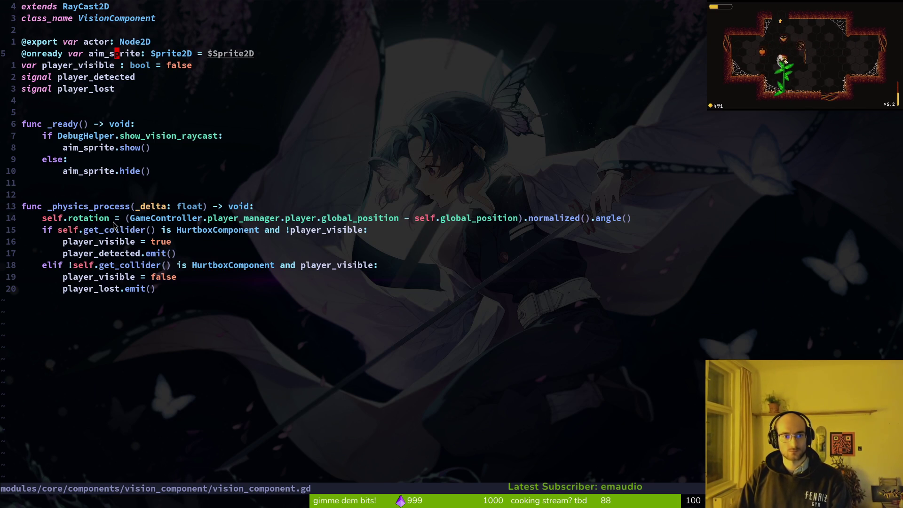
{"action": "key", "text": "super+s"}
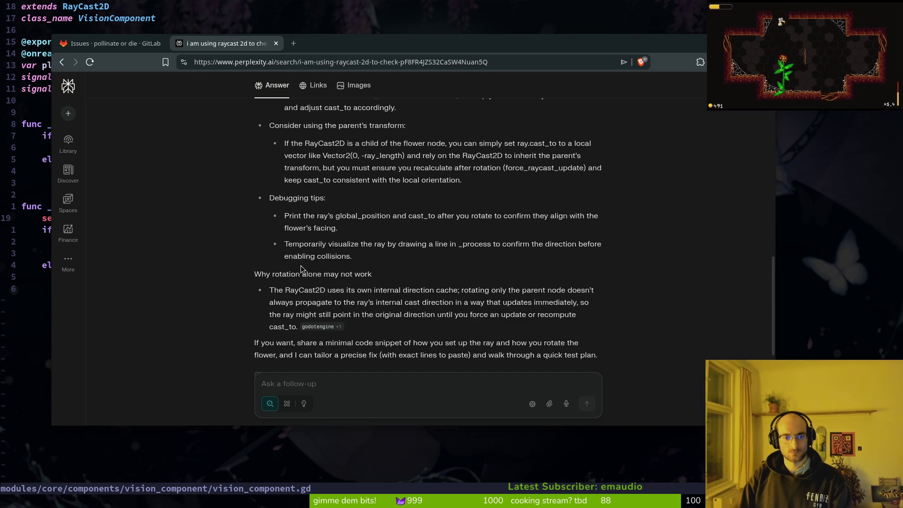
{"action": "scroll", "coordinate": [329, 280], "scroll_direction": "down", "scroll_amount": 4}
{"action": "scroll", "coordinate": [359, 306], "scroll_direction": "up", "scroll_amount": 5}
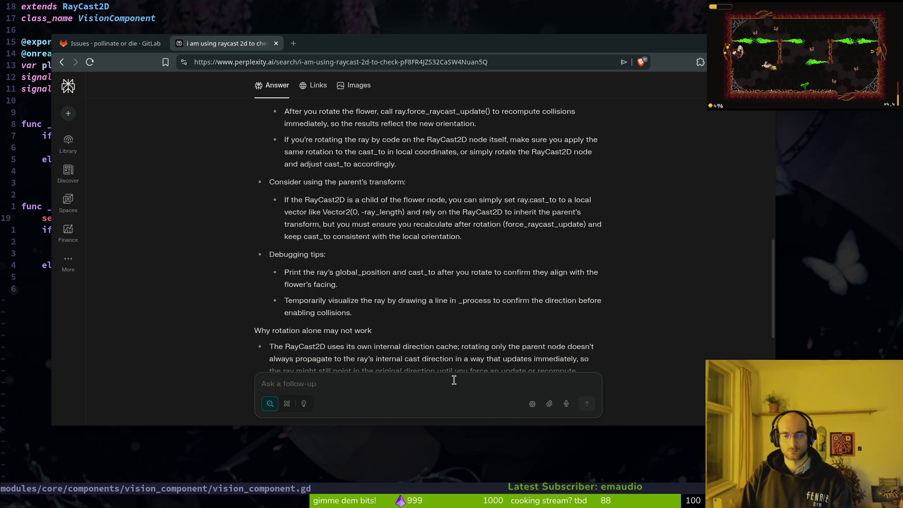
{"action": "type", "text": "cast"}
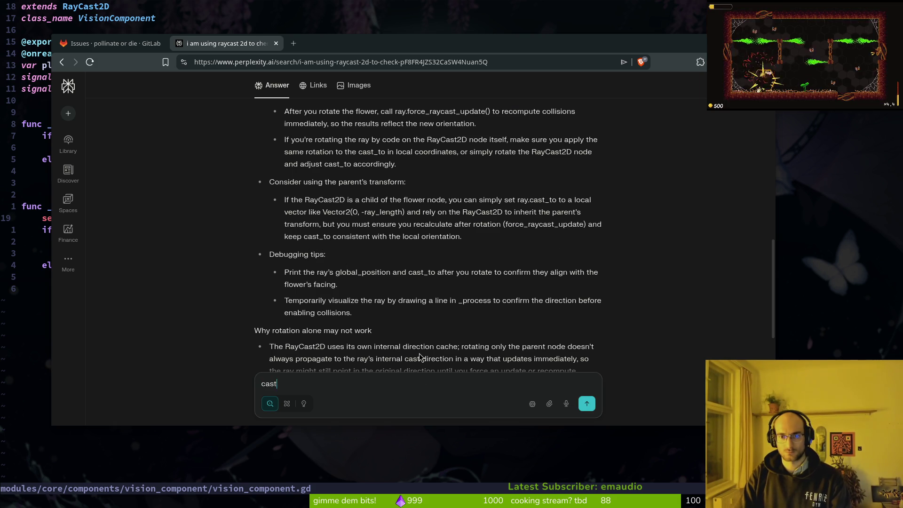
{"action": "type", "text": "_to does not ex"}
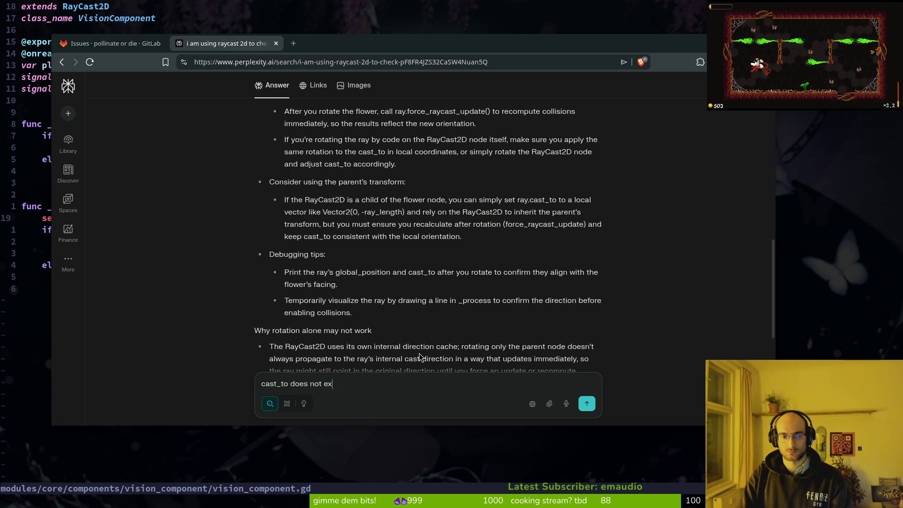
Open an empty line above _physics_process in vision_component.gd, discarding a half-typed self.cas, and recall Perplexity's answer
{"action": "key", "text": "super+minus"}
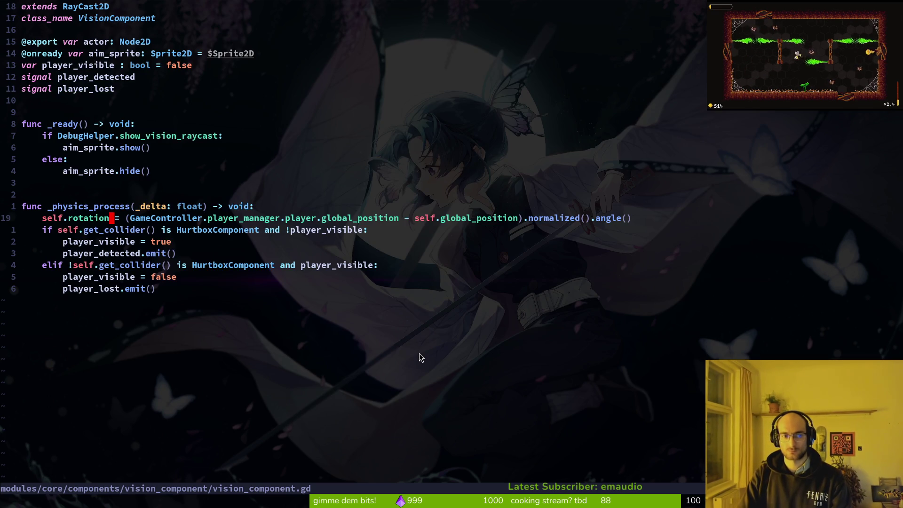
{"action": "key", "text": "k"}
{"action": "key", "text": "k"}
{"action": "key", "text": "k"}
{"action": "key", "text": "o"}
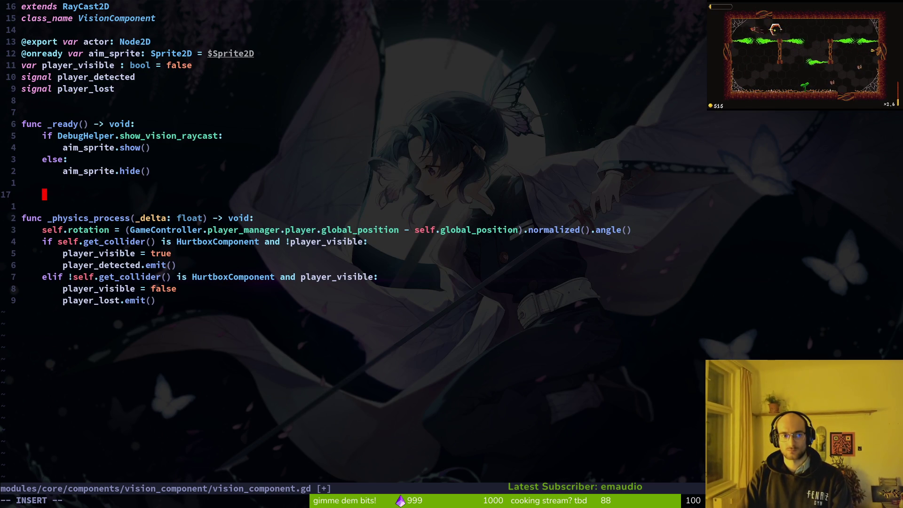
{"action": "key", "text": "BackSpace"}
{"action": "type", "text": "self.cas"}
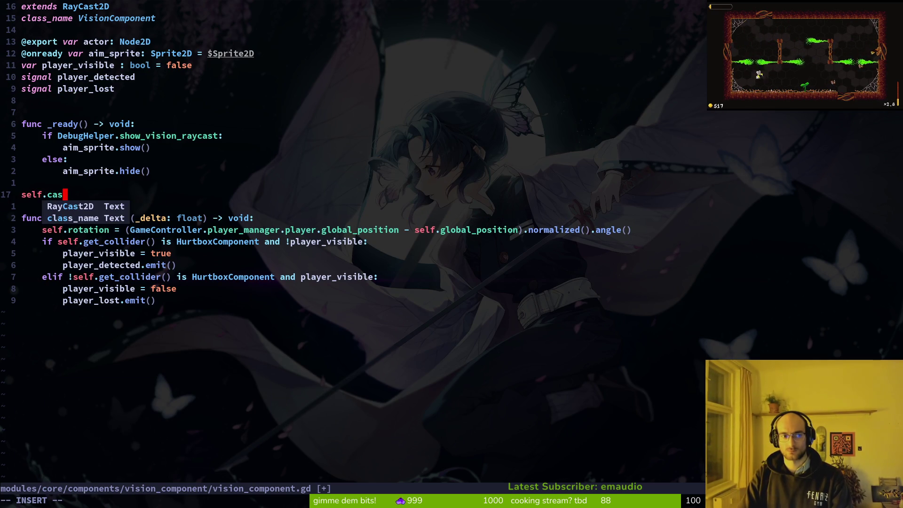
{"action": "key", "text": "BackSpace"}
{"action": "key", "text": "BackSpace"}
{"action": "key", "text": "BackSpace"}
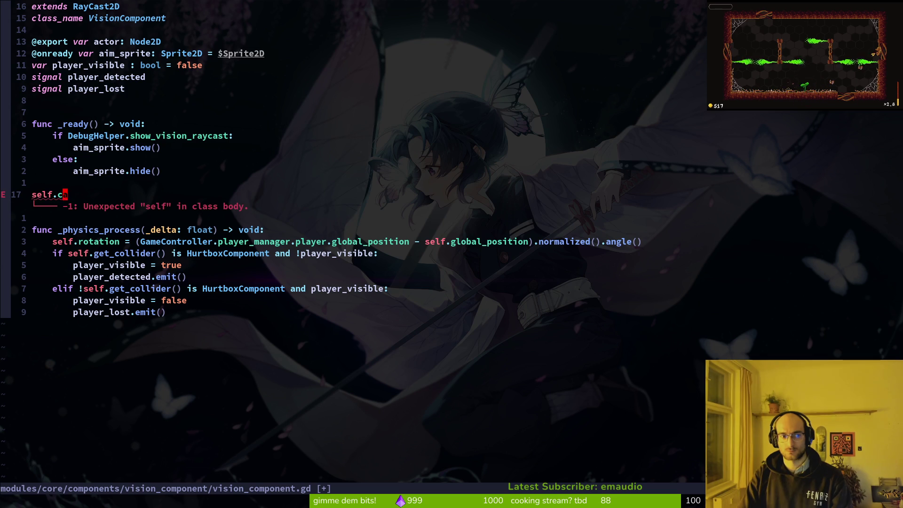
{"action": "key", "text": "alt+Tab"}
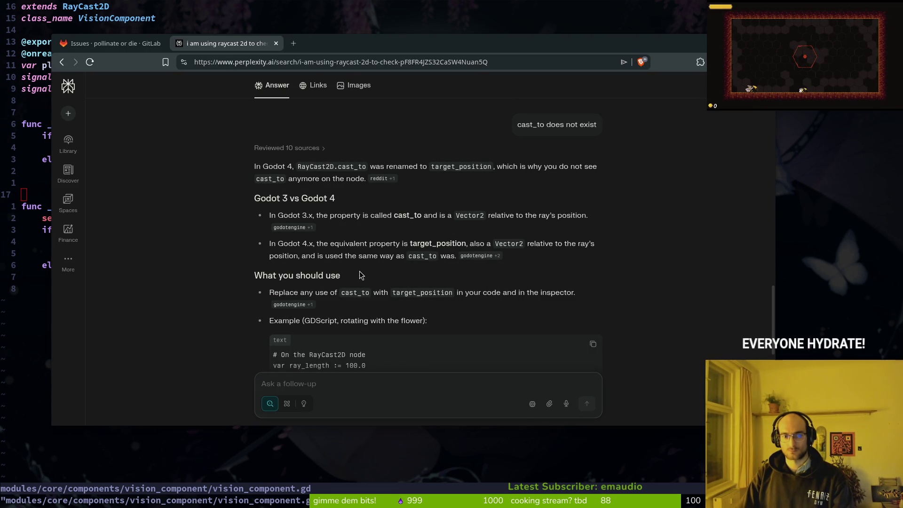
{"action": "scroll", "coordinate": [418, 299], "scroll_direction": "up", "scroll_amount": 7}
{"action": "scroll", "coordinate": [418, 300], "scroll_direction": "down", "scroll_amount": 7}
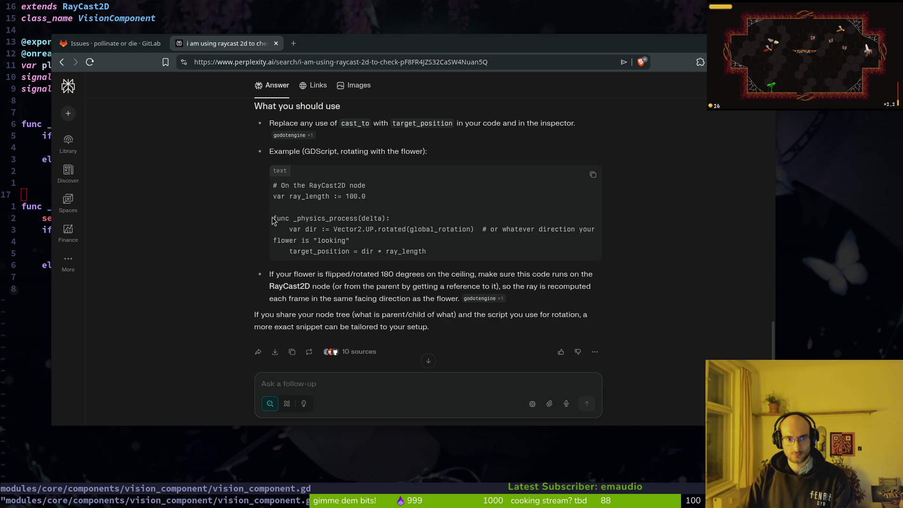
{"action": "mouse_move", "coordinate": [273, 220]}
{"action": "left_mouse_down"}
{"action": "mouse_move", "coordinate": [392, 230]}
{"action": "mouse_move", "coordinate": [354, 236]}
{"action": "mouse_move", "coordinate": [392, 229]}
{"action": "mouse_move", "coordinate": [427, 253]}
{"action": "left_mouse_up"}
{"action": "left_click", "coordinate": [427, 253]}
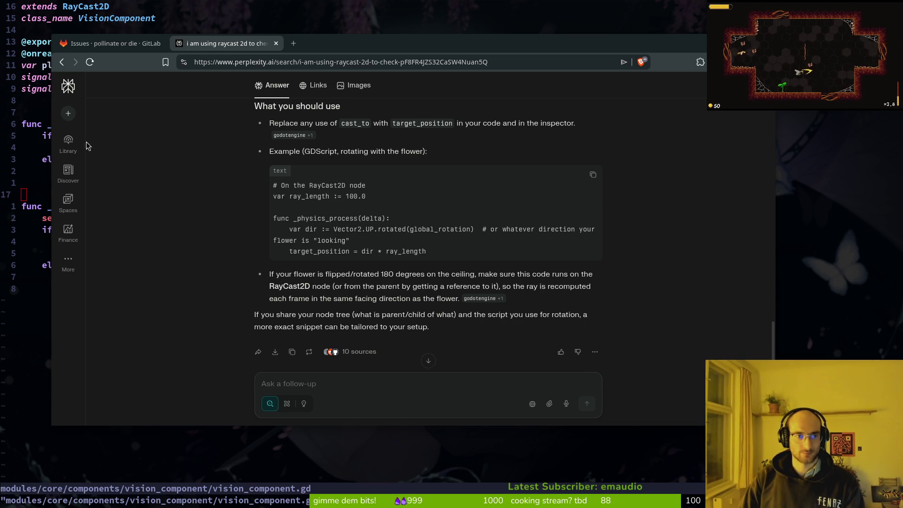
{"action": "left_click", "coordinate": [39, 112]}
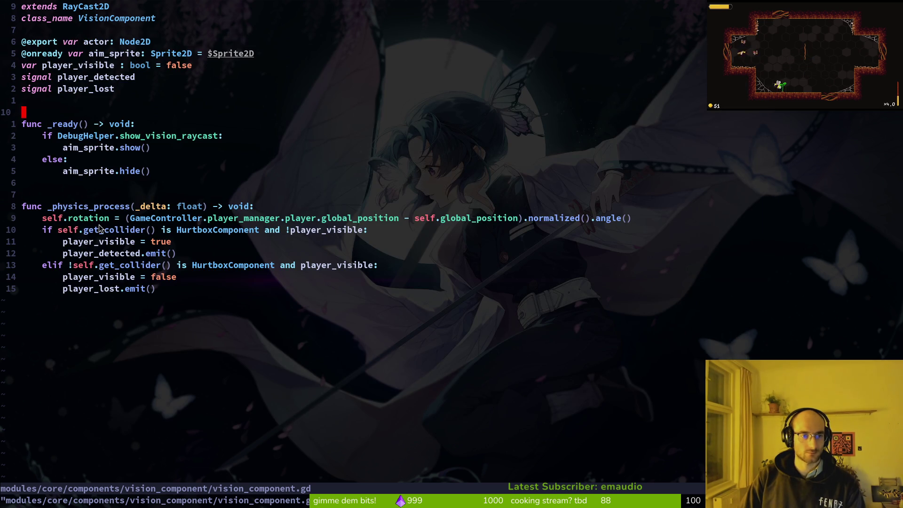
{"action": "left_click", "coordinate": [79, 211]}
{"action": "key", "text": "alt+Tab"}
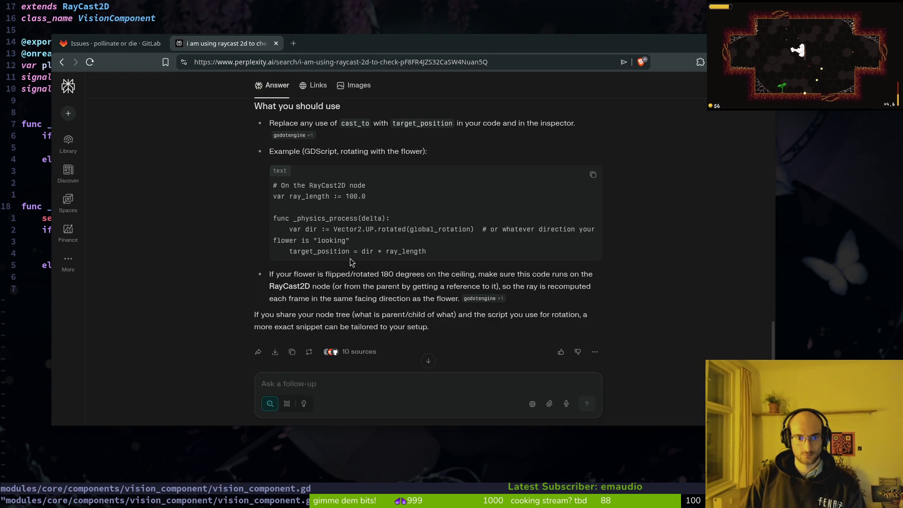
{"action": "left_click_drag", "start_coordinate": [290, 251], "coordinate": [460, 264]}
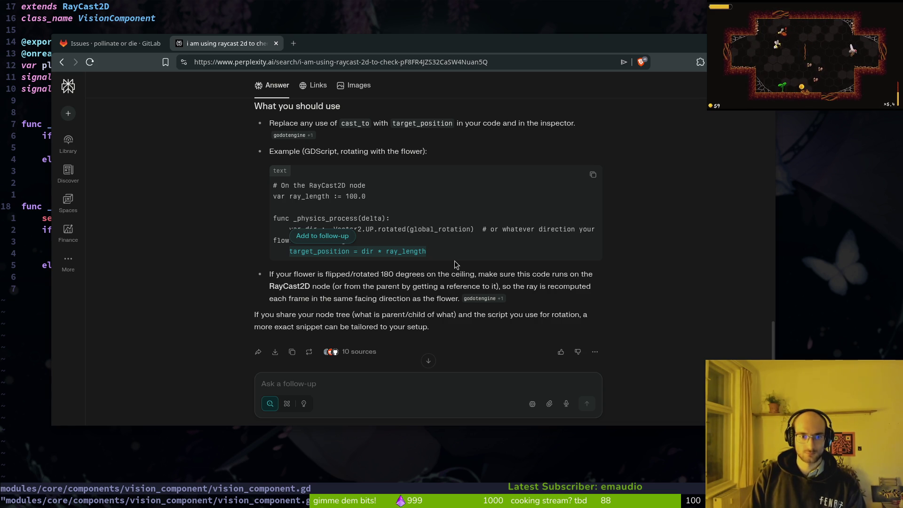
{"action": "left_click", "coordinate": [391, 232]}
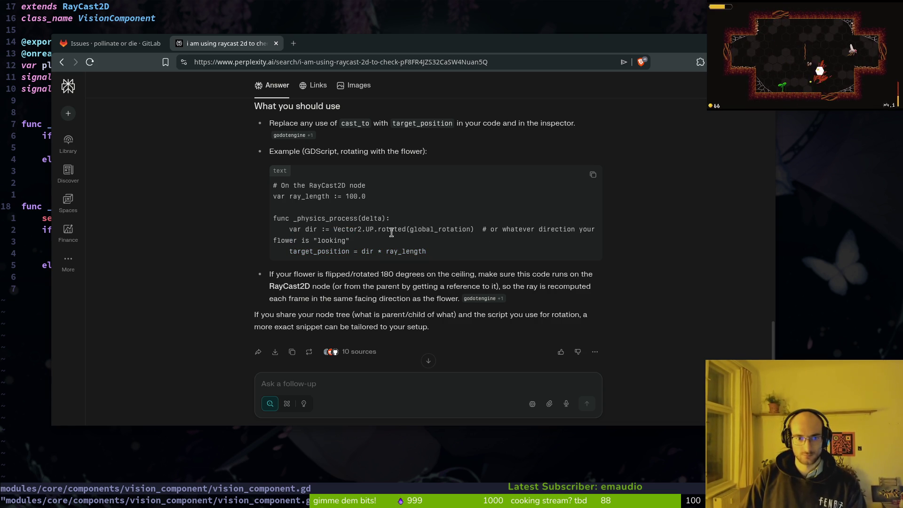
{"action": "mouse_move", "coordinate": [289, 231]}
{"action": "left_mouse_down"}
{"action": "mouse_move", "coordinate": [465, 254]}
{"action": "mouse_move", "coordinate": [473, 228]}
{"action": "left_mouse_up"}
Paste the copied dir direction line onto its own line in _physics_process and save
{"action": "key", "text": "ctrl+c"}
{"action": "key", "text": "alt+Tab"}
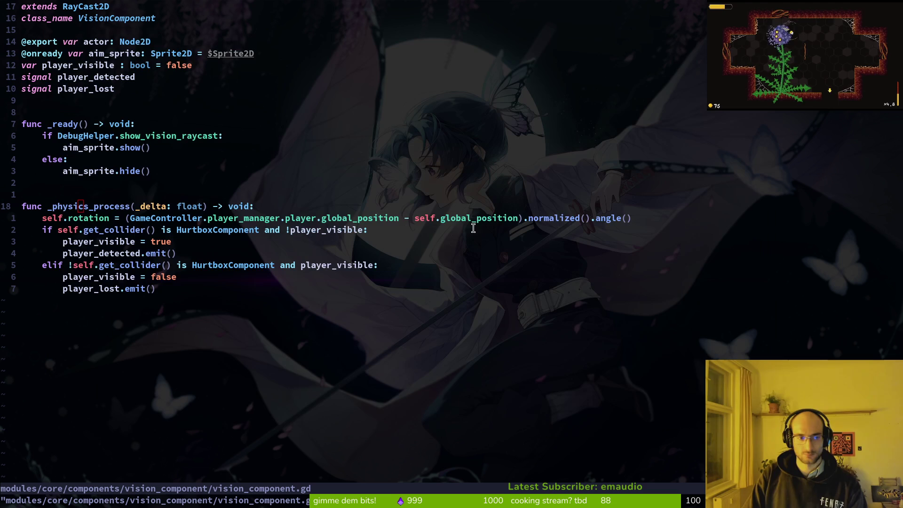
{"action": "key", "text": "p"}
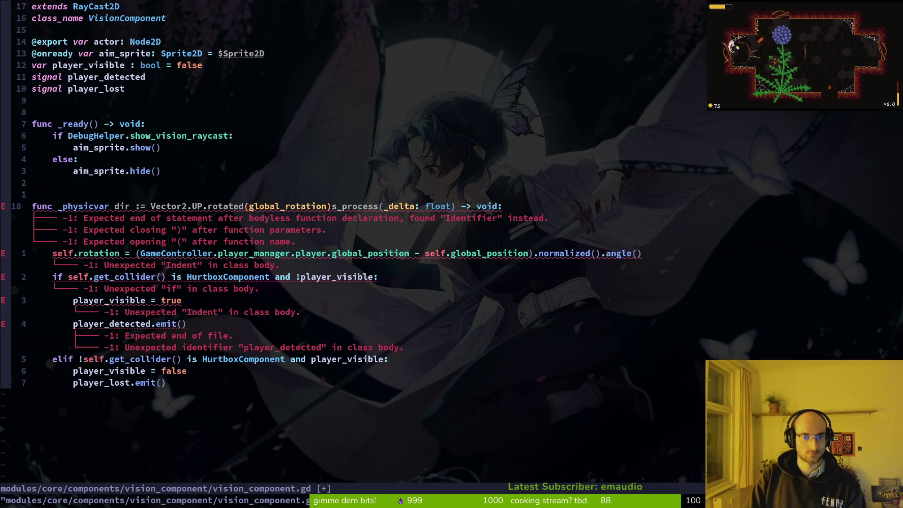
{"action": "key", "text": "u"}
{"action": "key", "text": "o"}
{"action": "key", "text": "ctrl+shift+v"}
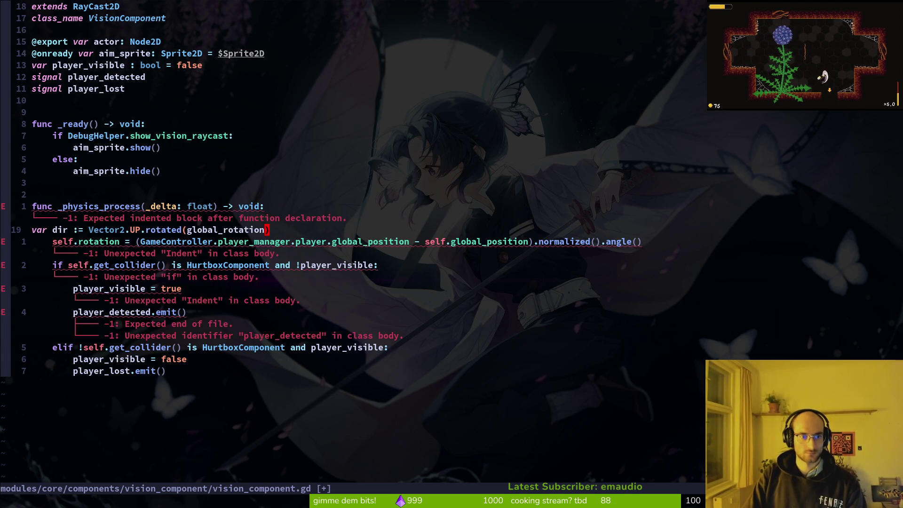
{"action": "type", "text": ")"}
{"action": "key", "text": "Escape"}
{"action": "type", "text": ":w"}
{"action": "key", "text": "Return"}
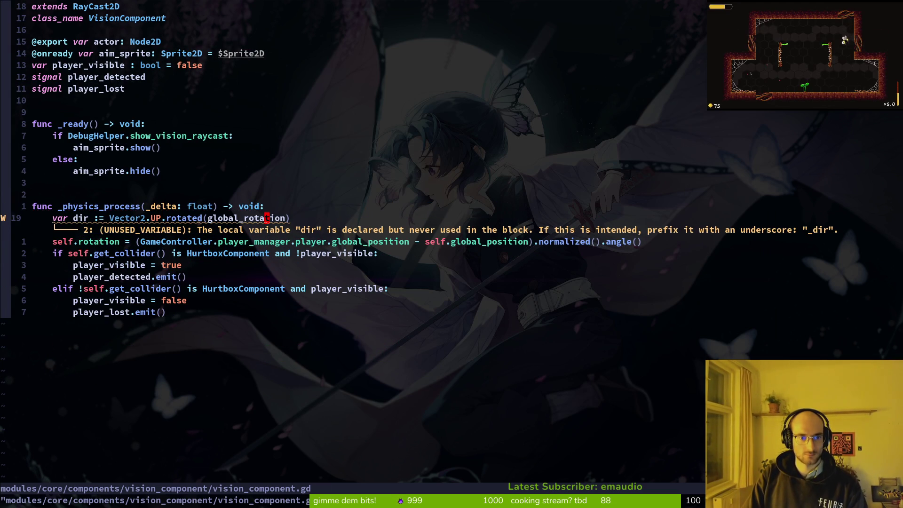
Change Vector2.UP to Vector2.RIGHT in the dir line
{"action": "type", "text": "ciw"}
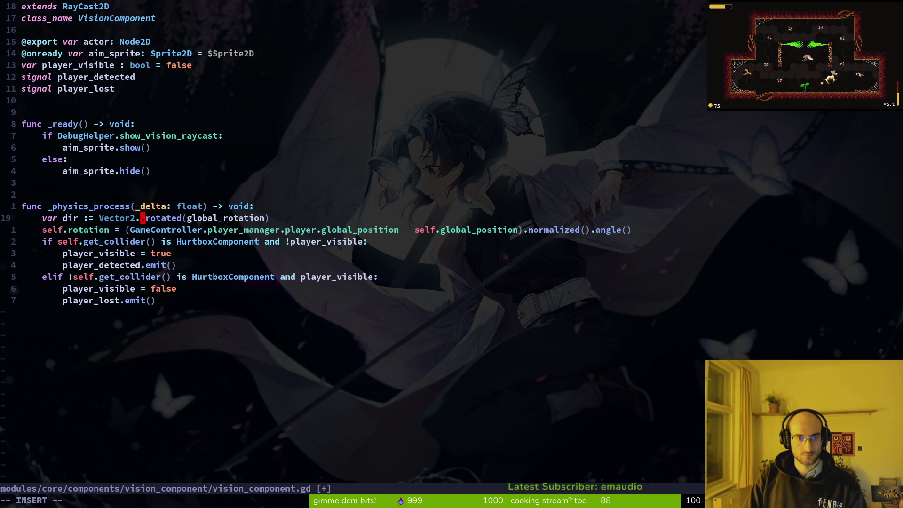
{"action": "type", "text": "RIGHT"}
{"action": "key", "text": "Escape"}
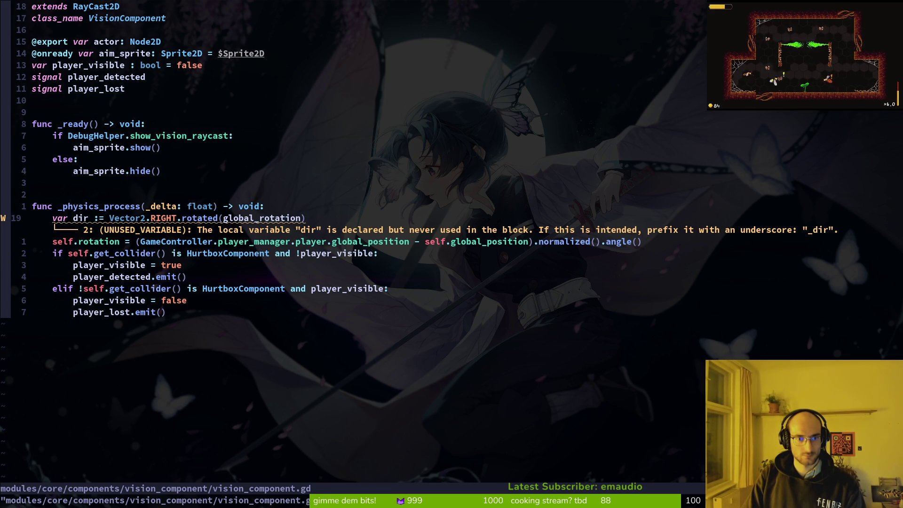
{"action": "key", "text": "j"}
{"action": "key", "text": "alt+Tab"}
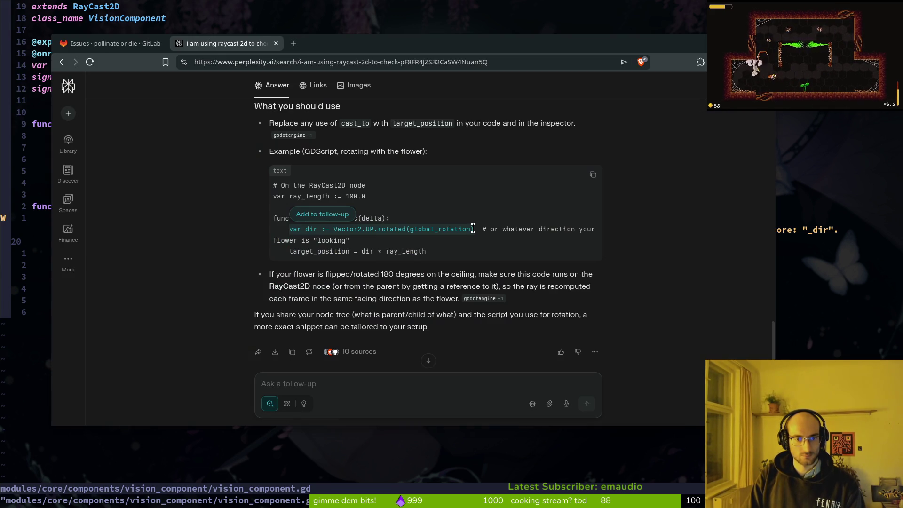
{"action": "key", "text": "alt+Tab"}
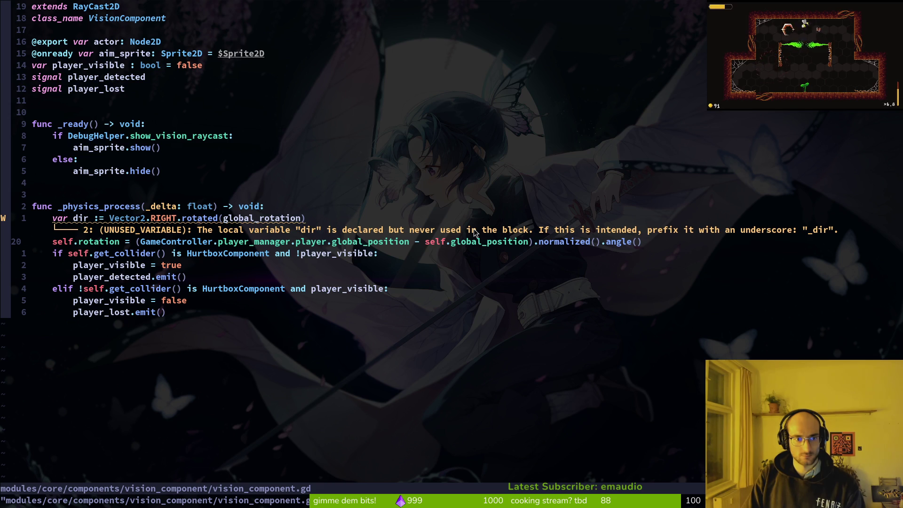
Add 'target_position = dir' above the rotation assignment and save the script
{"action": "key", "text": "shift+o"}
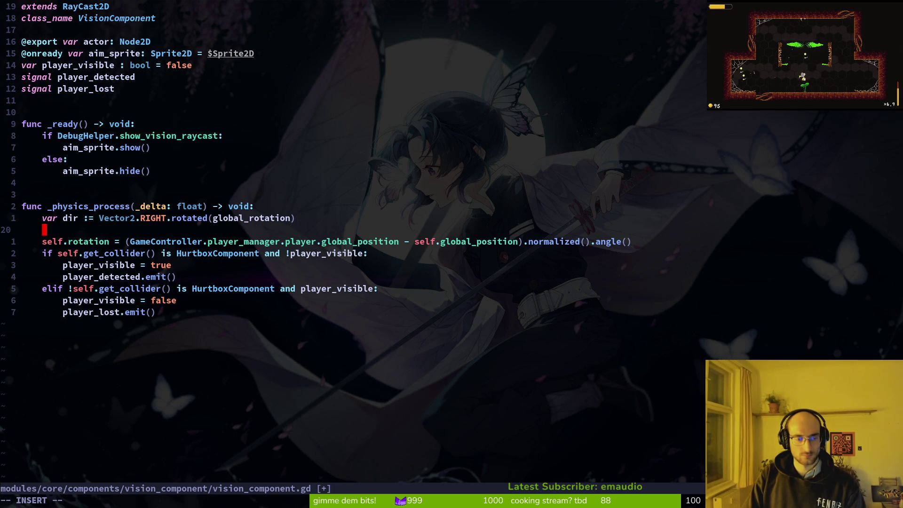
{"action": "type", "text": "tar"}
{"action": "key", "text": "Tab"}
{"action": "type", "text": "= "}
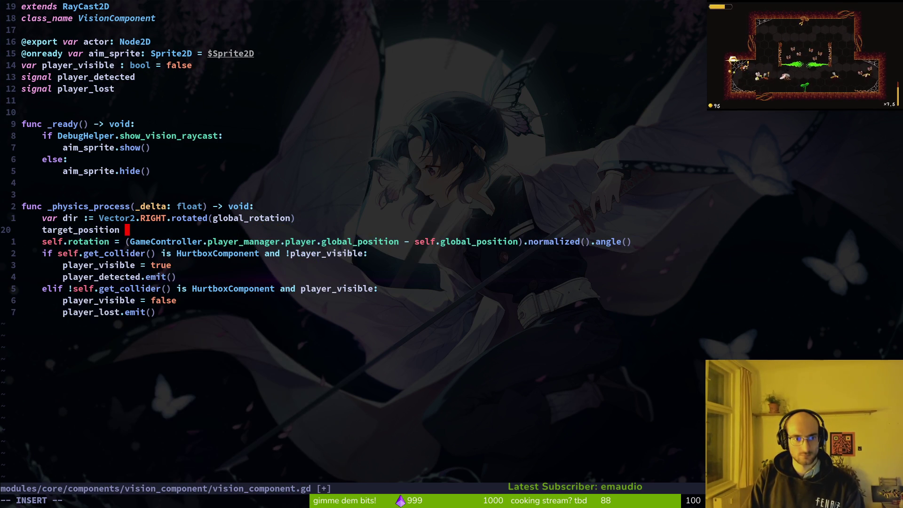
{"action": "type", "text": "dir"}
{"action": "key", "text": "Escape"}
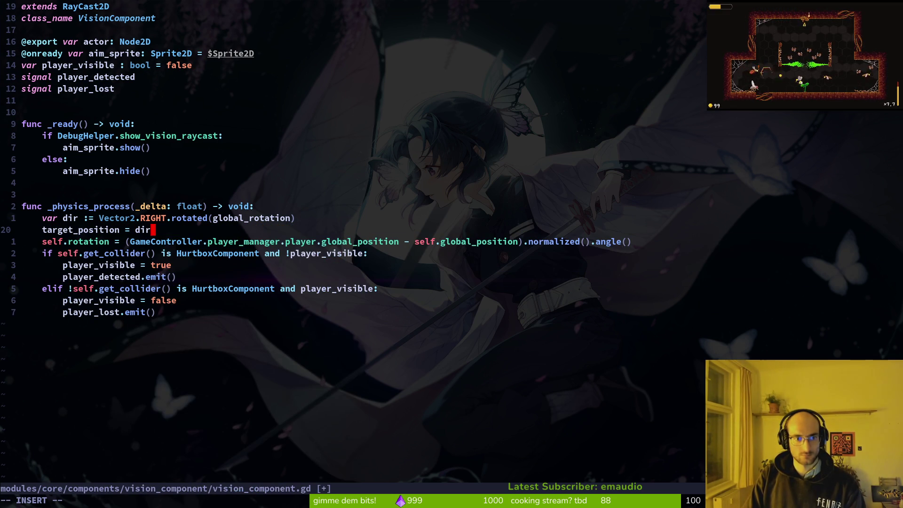
{"action": "type", "text": ":write"}
{"action": "key", "text": "Return"}
Move to the end of the target_position line, checking the Perplexity answer, and save again
{"action": "key", "text": "alt+Tab"}
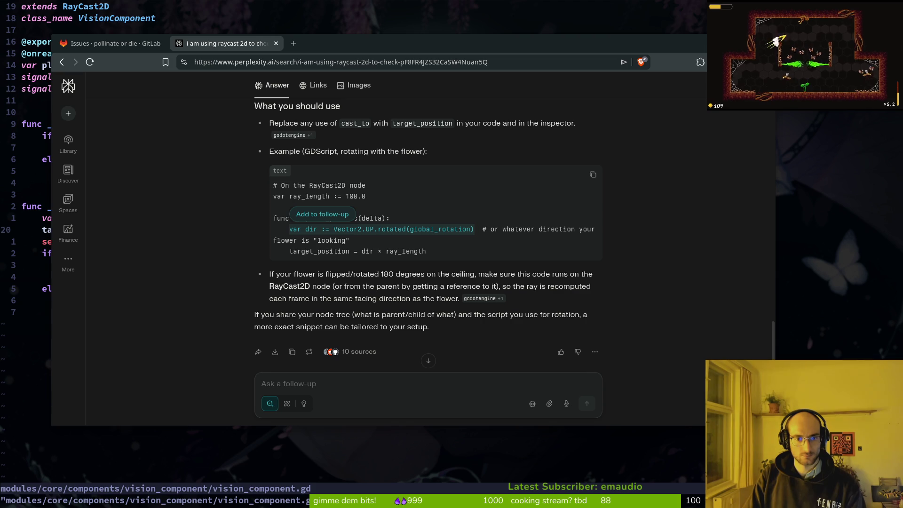
{"action": "key", "text": "alt+Tab"}
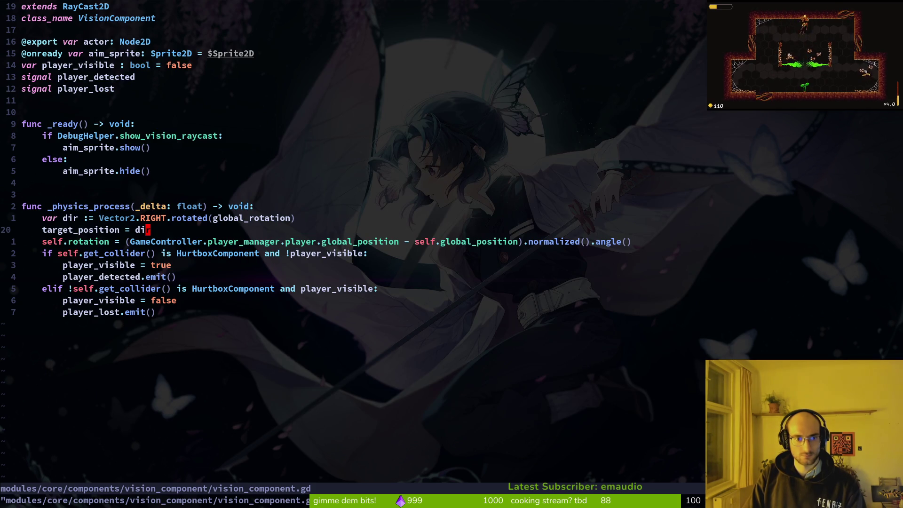
{"action": "key", "text": "j"}
{"action": "key", "text": "I"}
{"action": "key", "text": "Escape"}
{"action": "key", "text": "k"}
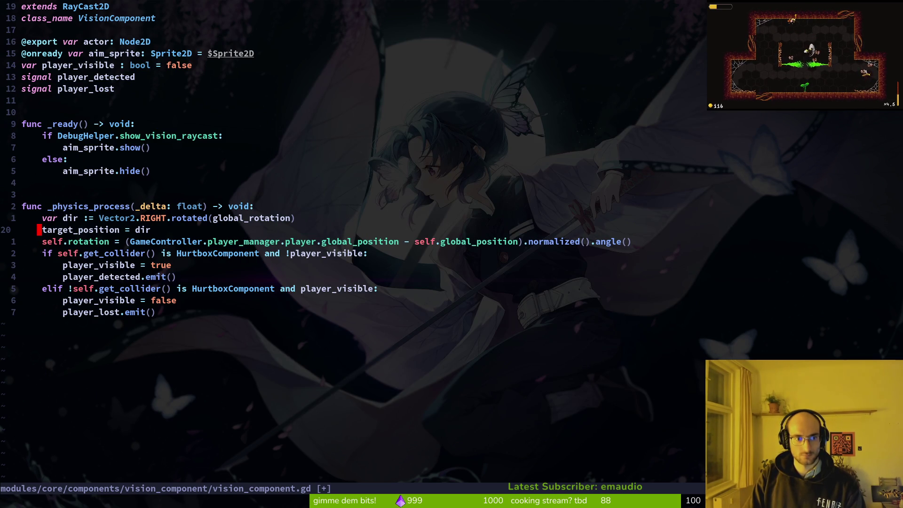
{"action": "key", "text": "A"}
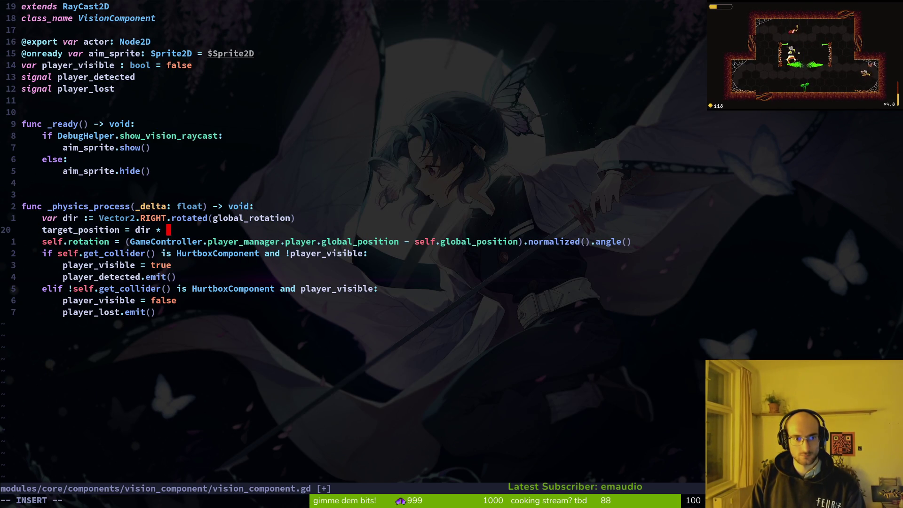
{"action": "key", "text": "alt+Tab"}
{"action": "key", "text": "alt+Tab"}
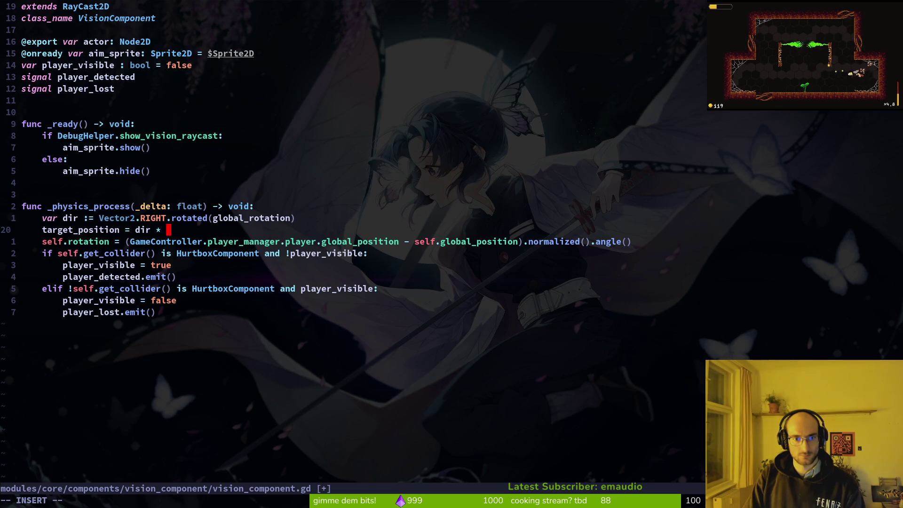
{"action": "key", "text": "Escape"}
{"action": "type", "text": ":w"}
{"action": "key", "text": "Return"}
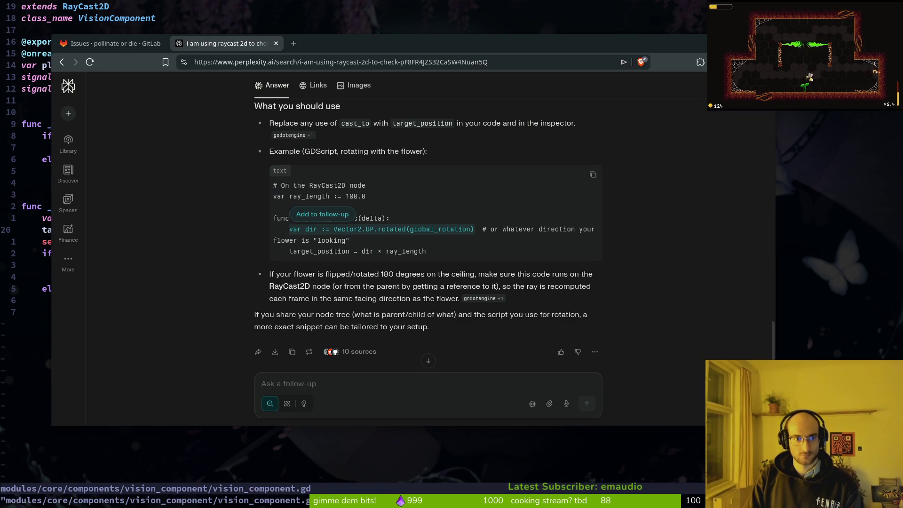
Launch the game from the Godot editor to test the vision change
{"action": "key", "text": "alt+Tab"}
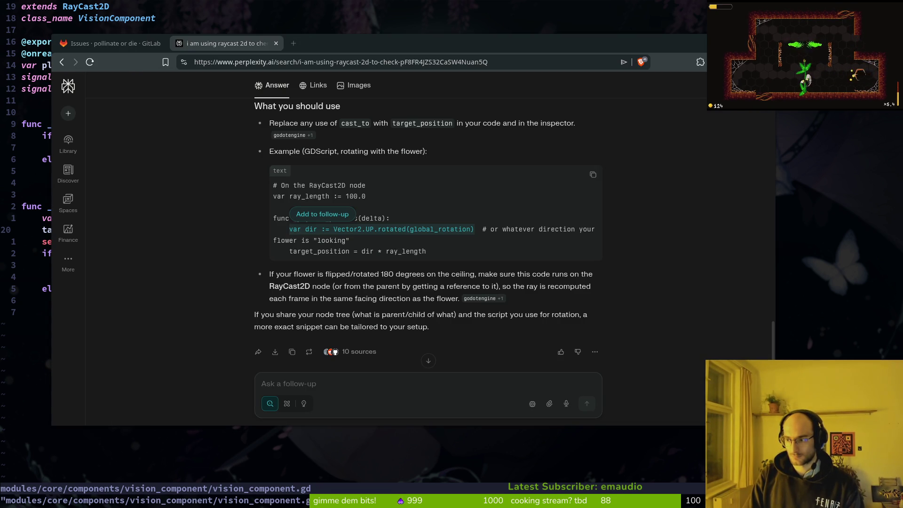
{"action": "key", "text": "alt+Tab"}
{"action": "key", "text": "F5"}
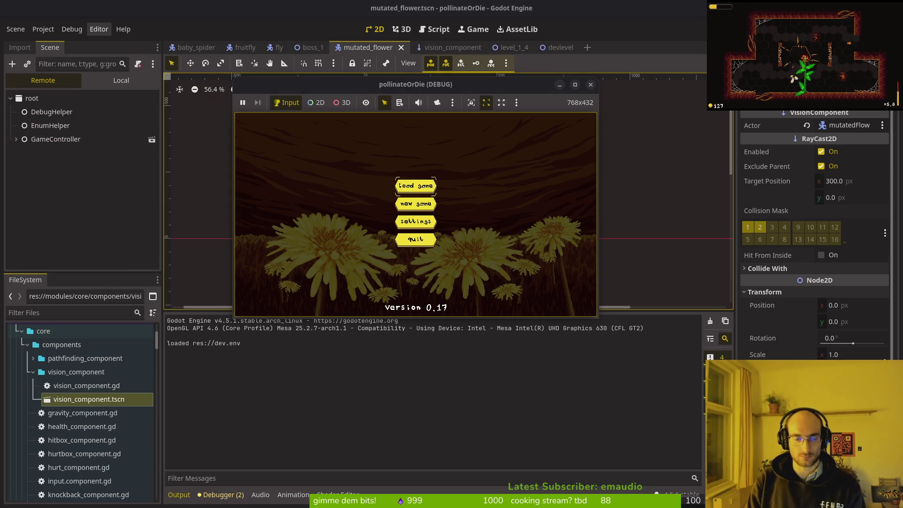
Load the game into level 1-4, then stop the test run
{"action": "key", "text": "Return"}
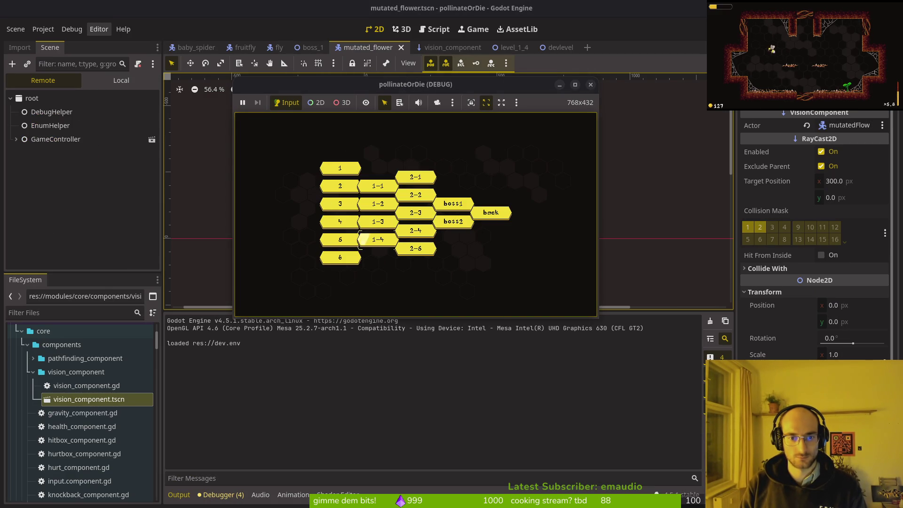
{"action": "key", "text": "Return"}
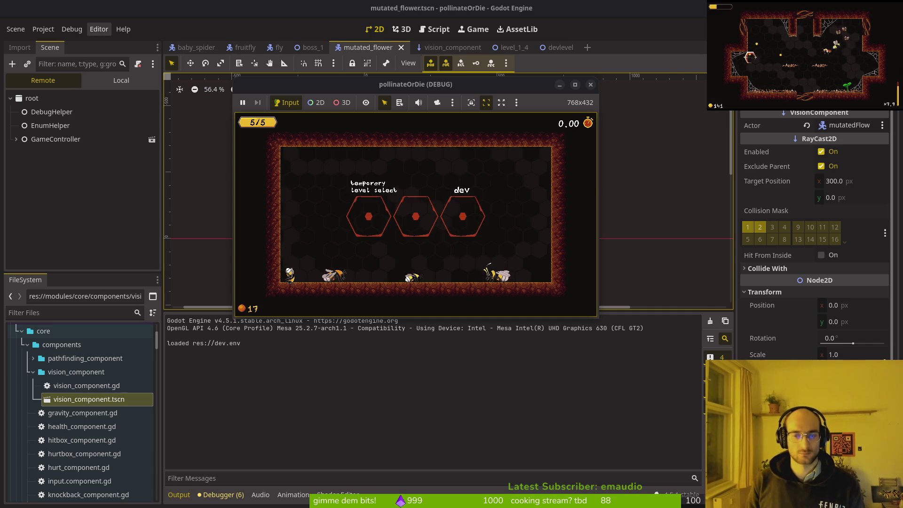
{"action": "key", "text": "alt+Tab"}
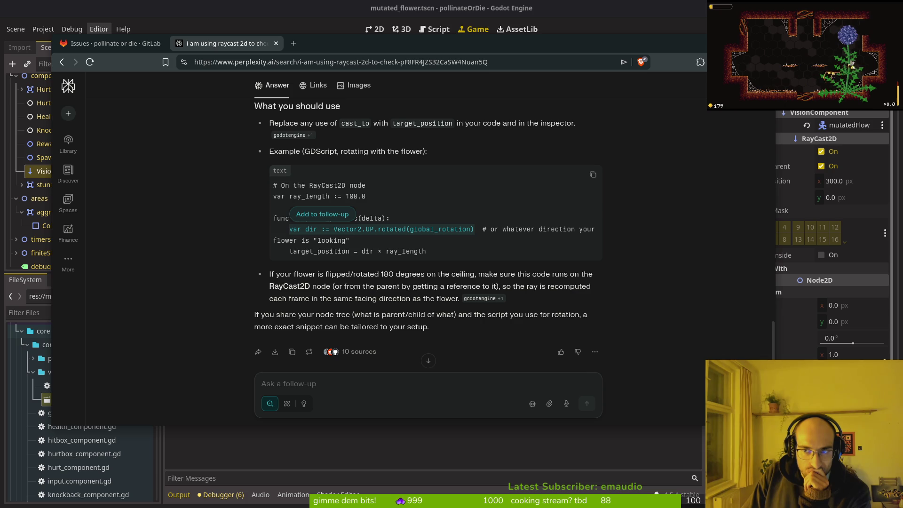
Close all browser tabs, switch Godot to the 2D view and zoom in on the flower
{"action": "key", "text": "ctrl+shift+w"}
{"action": "left_click", "coordinate": [459, 152]}
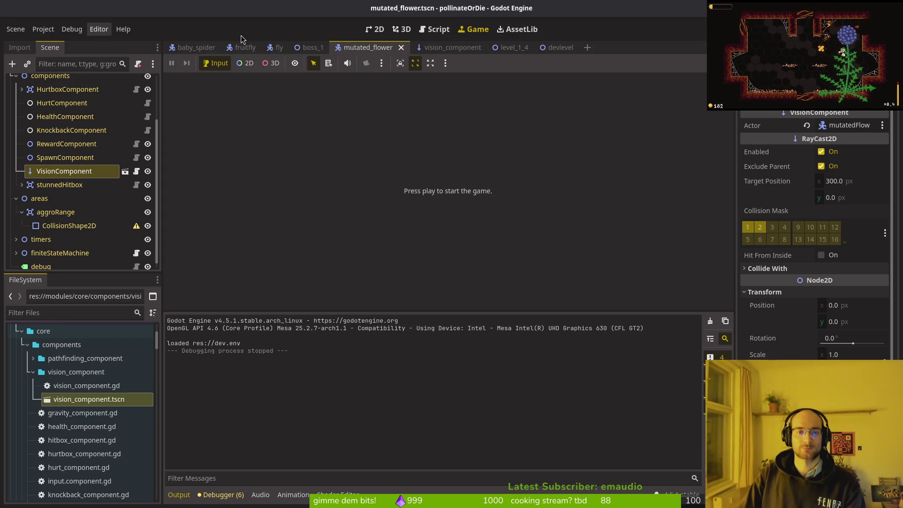
{"action": "left_click", "coordinate": [371, 29]}
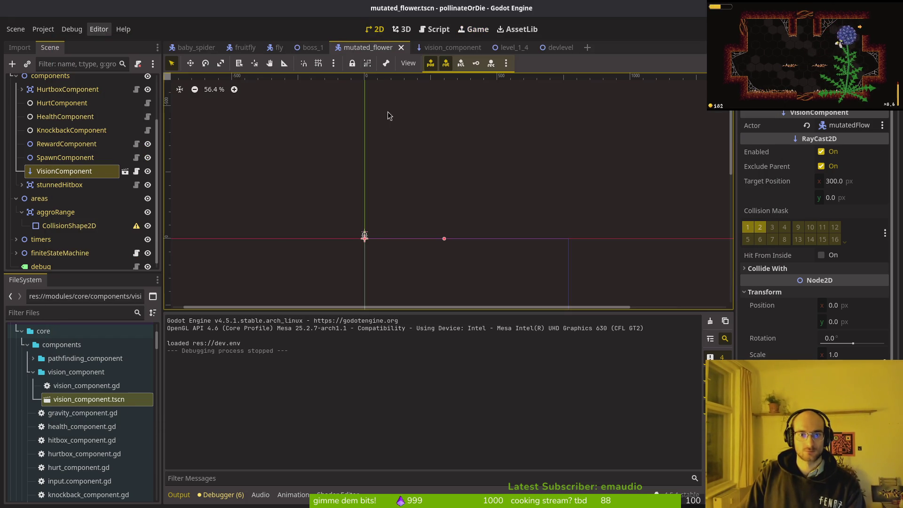
{"action": "scroll", "coordinate": [365, 225], "scroll_direction": "up", "scroll_amount": 12}
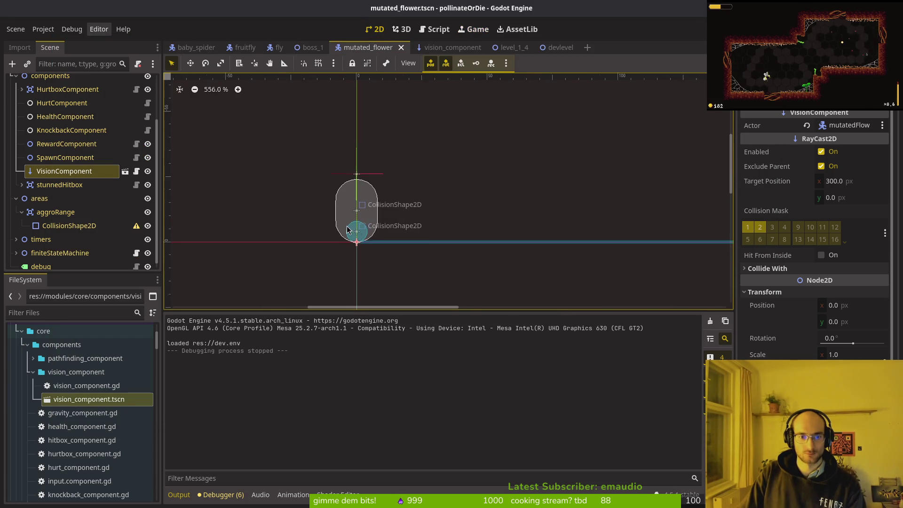
{"action": "scroll", "coordinate": [371, 234], "scroll_direction": "up", "scroll_amount": 3}
{"action": "key", "text": "alt+Tab"}
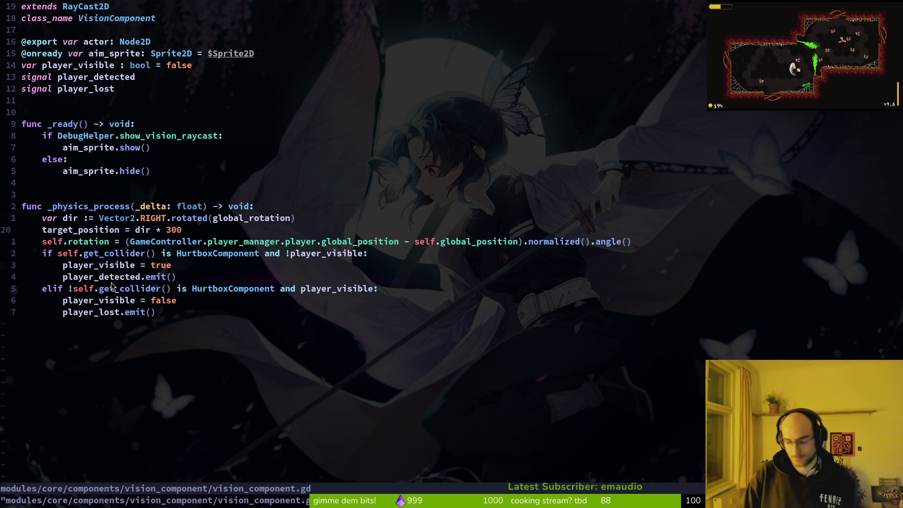
Find and open mutated_flower.gd with the project file finder
{"action": "key", "text": "space"}
{"action": "key", "text": "f"}
{"action": "key", "text": "f"}
{"action": "type", "text": "flower"}
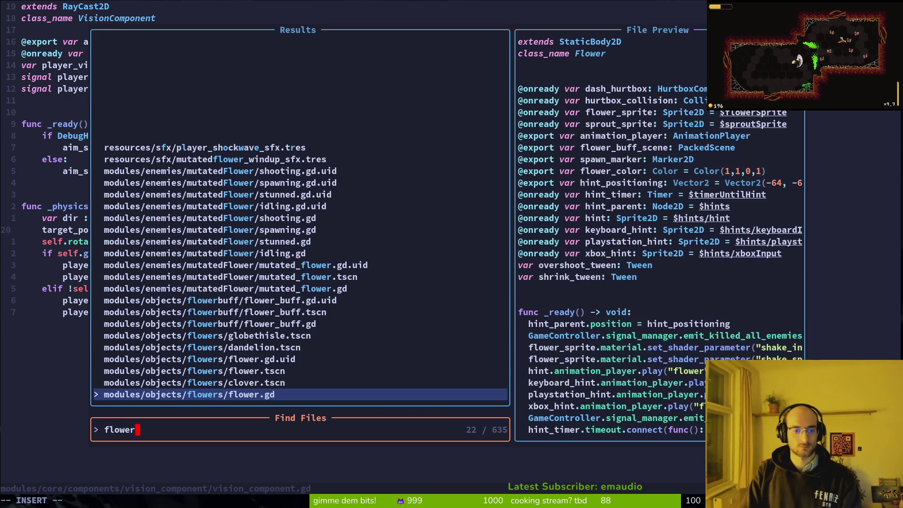
{"action": "key", "text": "Up"}
{"action": "key", "text": "Up"}
{"action": "key", "text": "Up"}
{"action": "key", "text": "Return"}
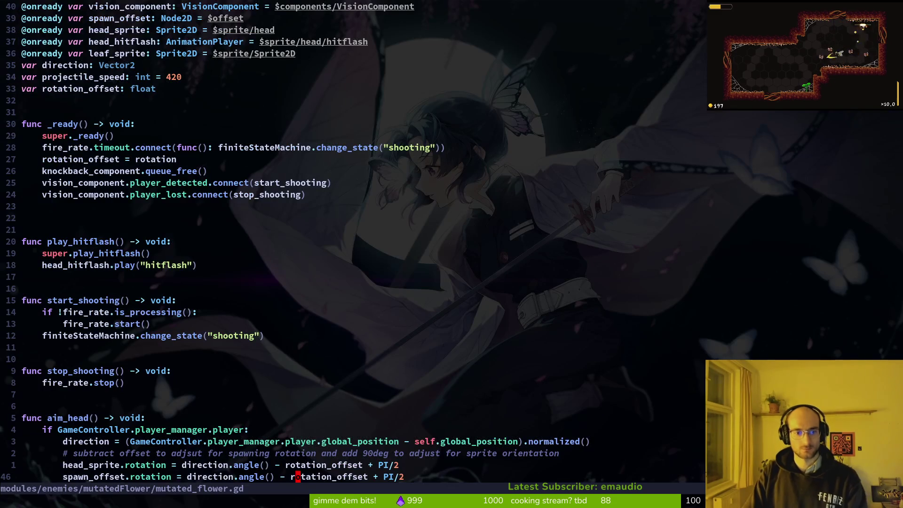
Go to the head_sprite rotation line in aim_head, save, and compare with vision_component.gd's target_position line
{"action": "scroll", "coordinate": [197, 219], "scroll_direction": "down", "scroll_amount": 3}
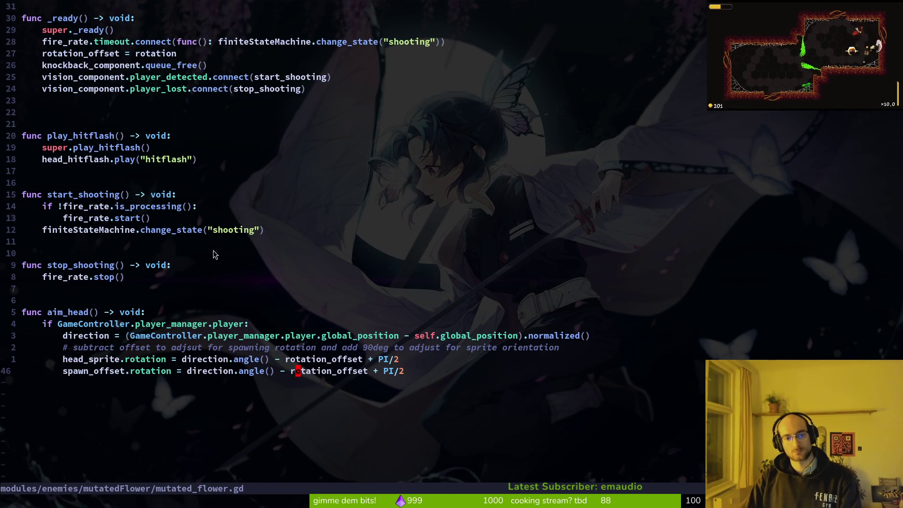
{"action": "left_click", "coordinate": [106, 360]}
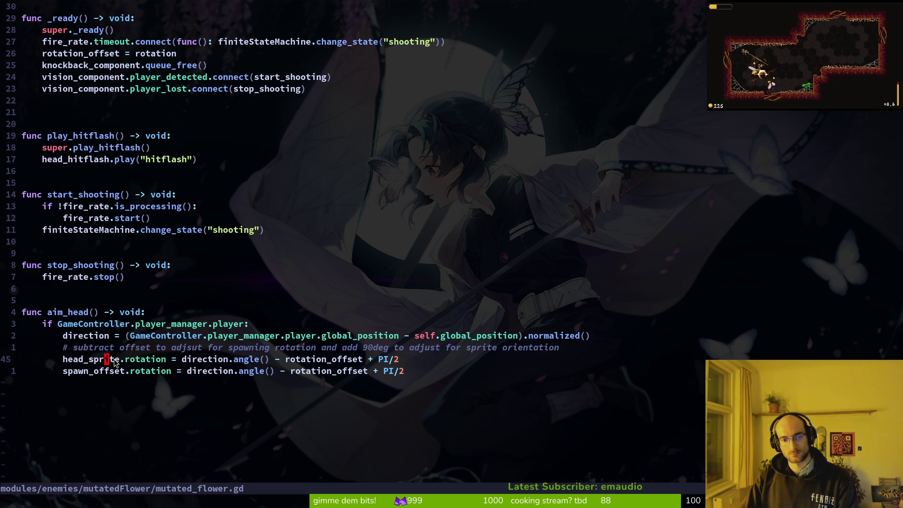
{"action": "key", "text": "ctrl+s"}
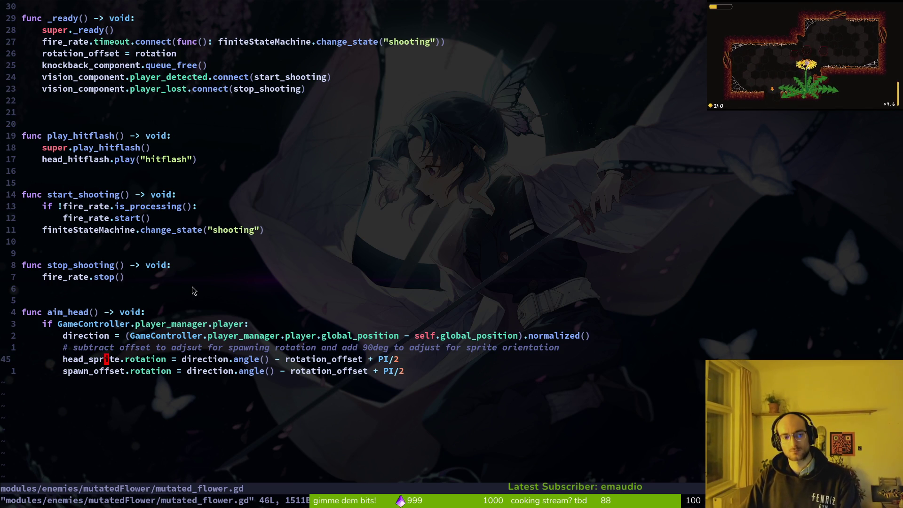
{"action": "key", "text": "ctrl+o"}
{"action": "key", "text": "ctrl+i"}
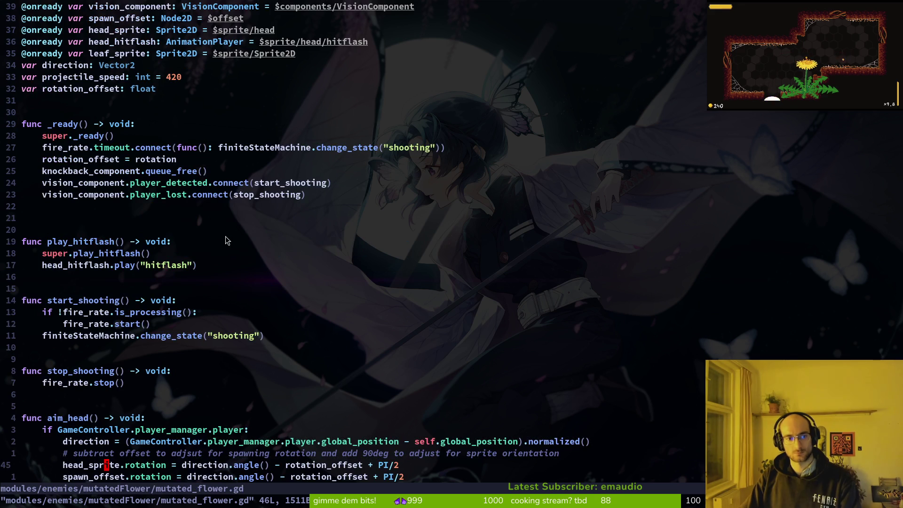
{"action": "key", "text": "space"}
Open enemy_spawn_marker.gd and inspect its rotation_offset and enemy.rotation lines
{"action": "key", "text": "f"}
{"action": "key", "text": "f"}
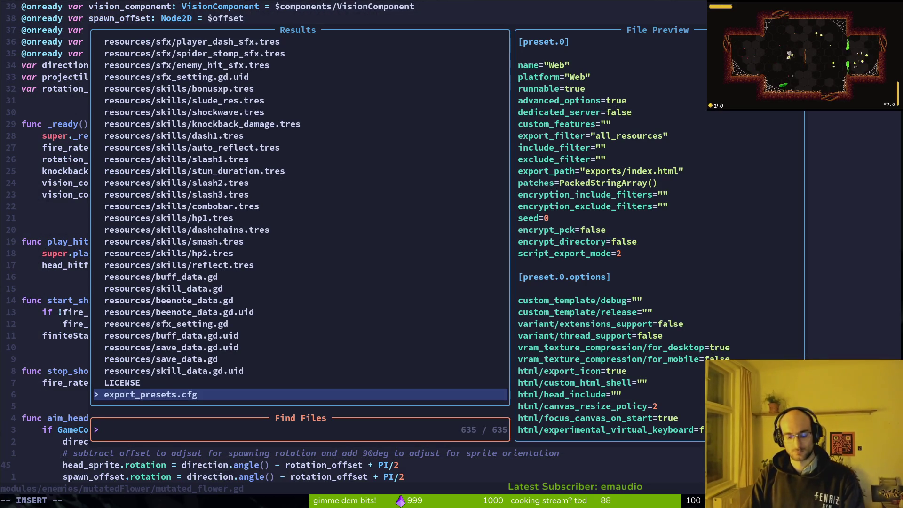
{"action": "type", "text": "enspmarker"}
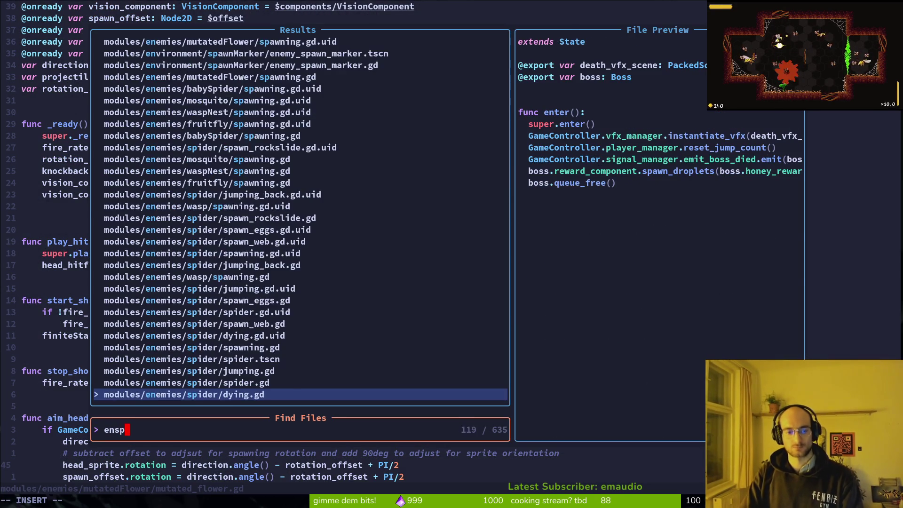
{"action": "key", "text": "Return"}
{"action": "key", "text": "j"}
{"action": "key", "text": "j"}
{"action": "key", "text": "j"}
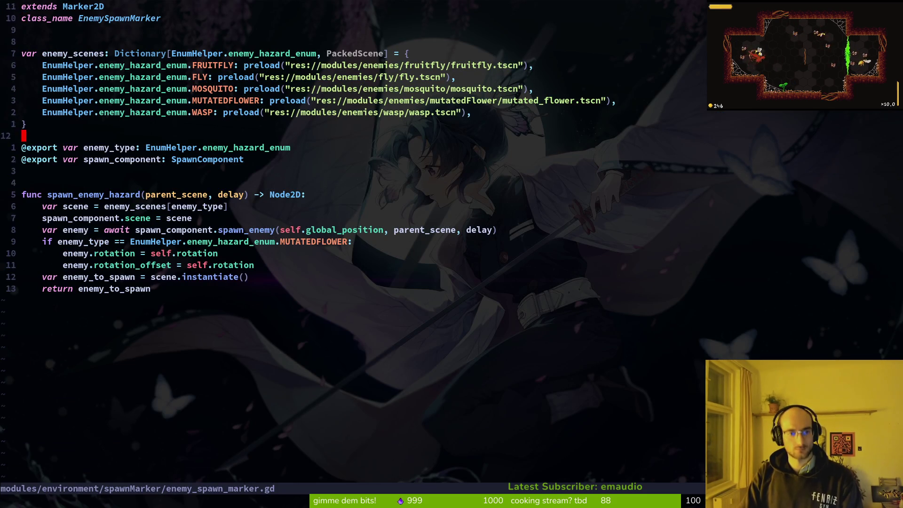
{"action": "key", "text": "k"}
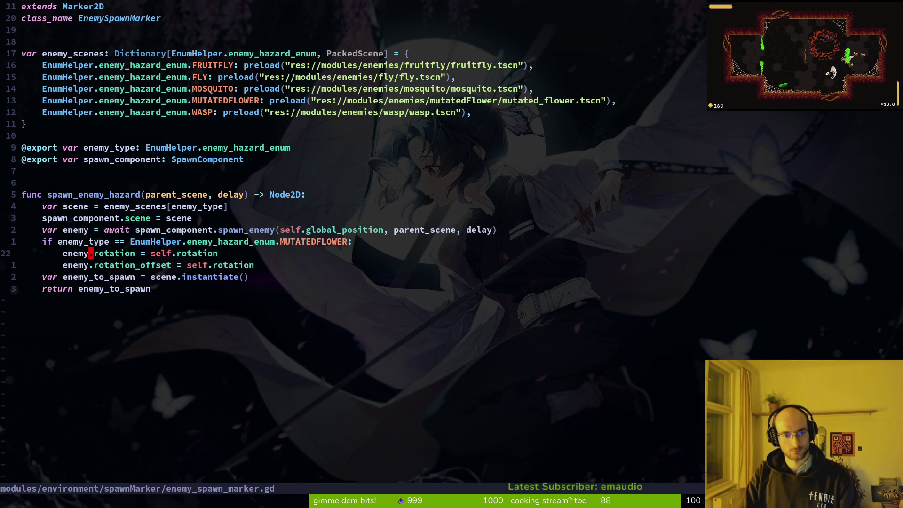
Open mutated_flower.gd in a vertical split, review its onready variables, close it with :wq, and save enemy_spawn_marker.gd
{"action": "key", "text": "space"}
{"action": "key", "text": "f"}
{"action": "key", "text": "f"}
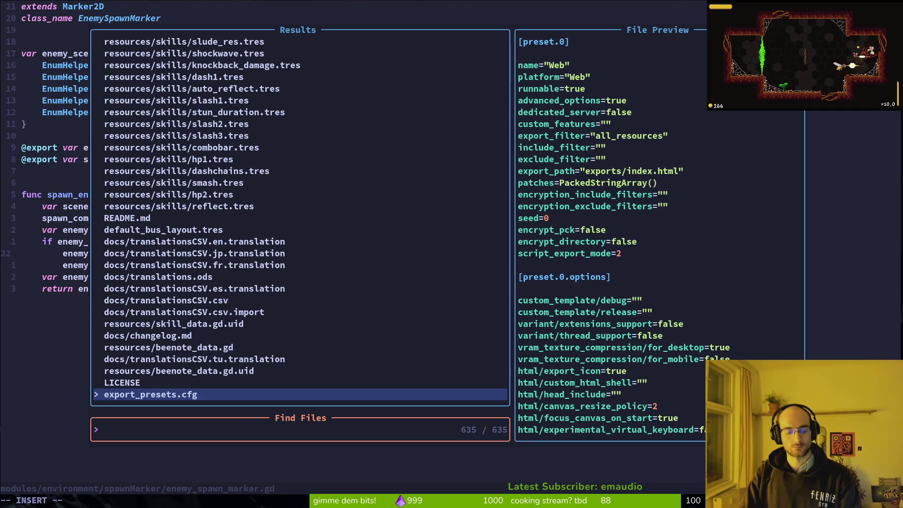
{"action": "type", "text": "muflower"}
{"action": "key", "text": "ctrl+v"}
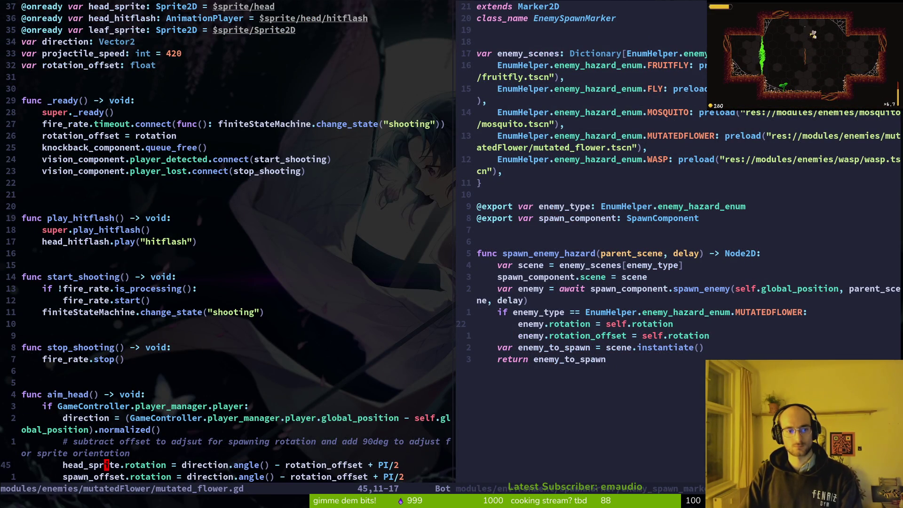
{"action": "key", "text": "ctrl+u"}
{"action": "key", "text": "ctrl+u"}
{"action": "key", "text": "j"}
{"action": "key", "text": "j"}
{"action": "key", "text": "j"}
{"action": "key", "text": "k"}
{"action": "key", "text": "k"}
{"action": "key", "text": "k"}
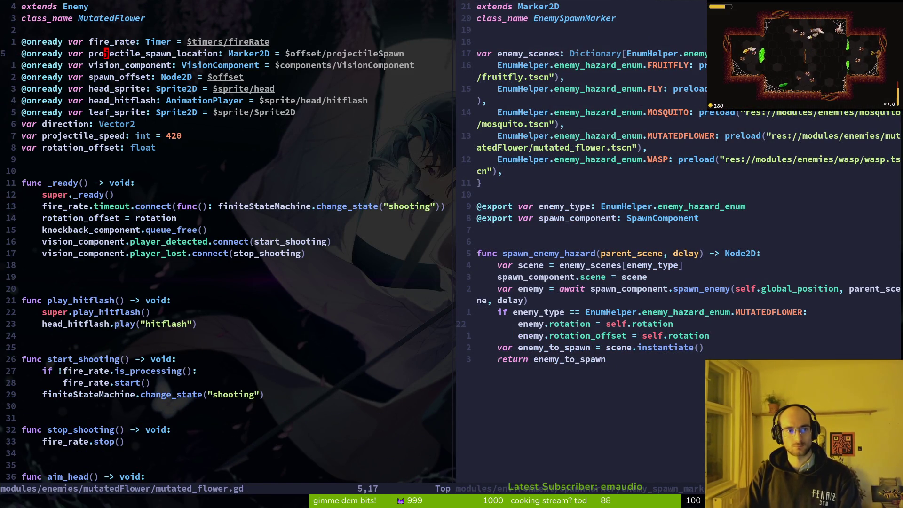
{"action": "type", "text": ":wq"}
{"action": "key", "text": "Return"}
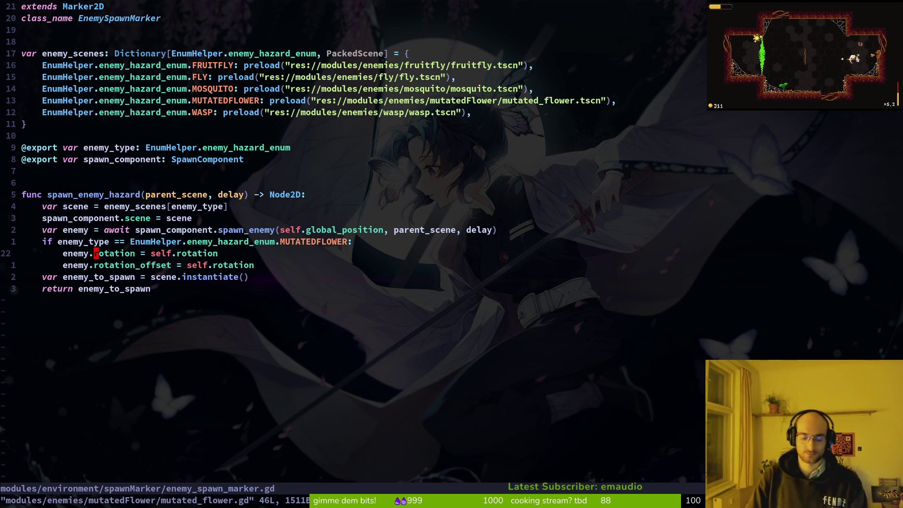
{"action": "key", "text": "ctrl+s"}
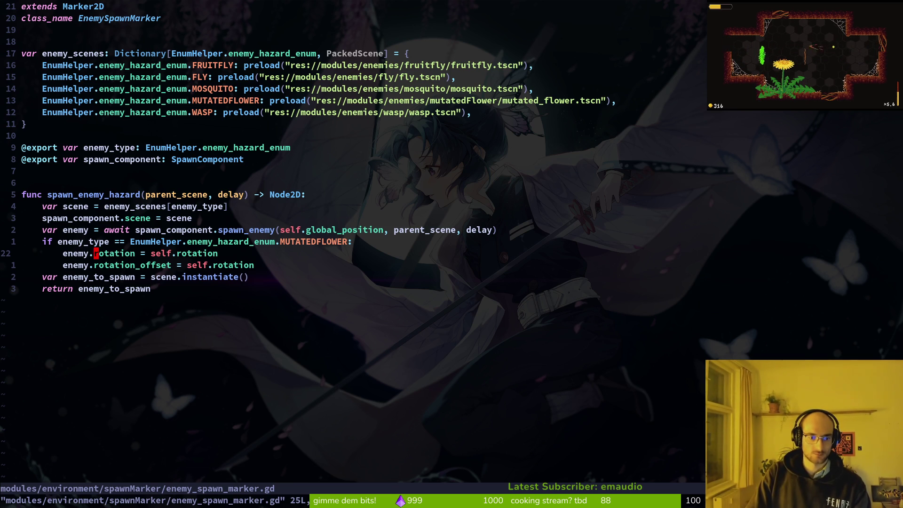
Reopen mutated_flower.gd and look over the direction and spawn_offset lines in aim_head
{"action": "key", "text": "space"}
{"action": "key", "text": "f"}
{"action": "key", "text": "f"}
{"action": "type", "text": "mutflower"}
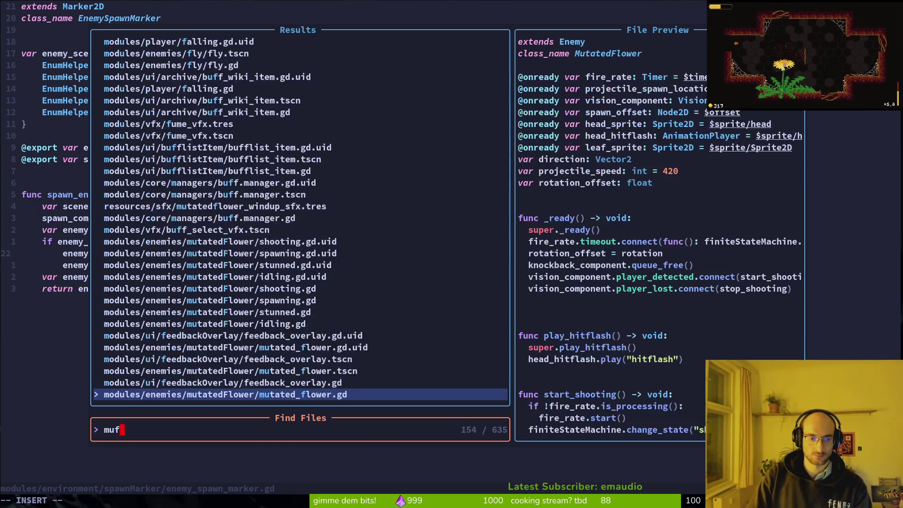
{"action": "key", "text": "Return"}
{"action": "key", "text": "g"}
{"action": "key", "text": "v"}
{"action": "key", "text": "Escape"}
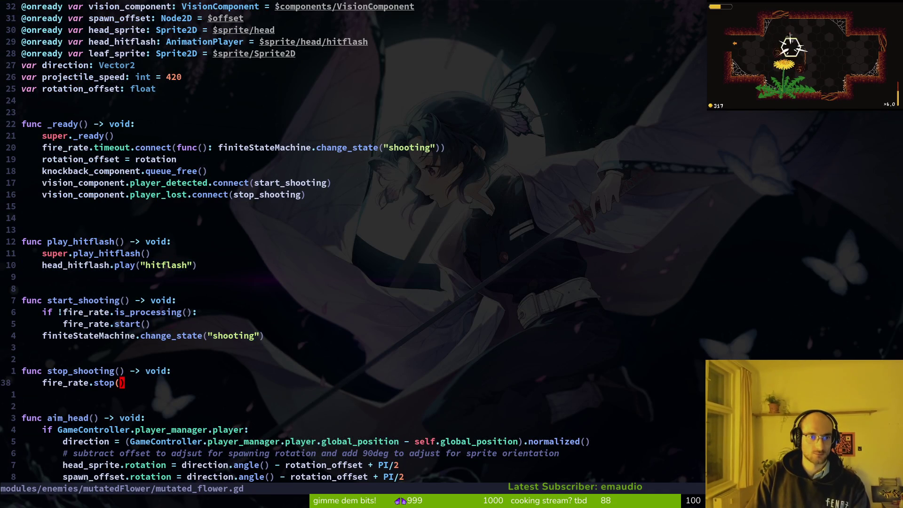
{"action": "key", "text": "j"}
{"action": "key", "text": "j"}
{"action": "key", "text": "j"}
{"action": "key", "text": "k"}
{"action": "key", "text": "k"}
{"action": "key", "text": "k"}
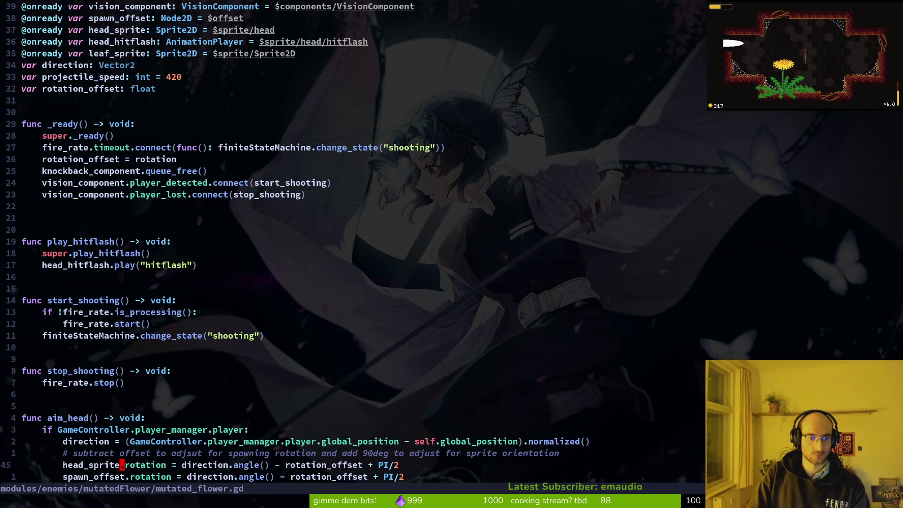
{"action": "key", "text": "ctrl+d"}
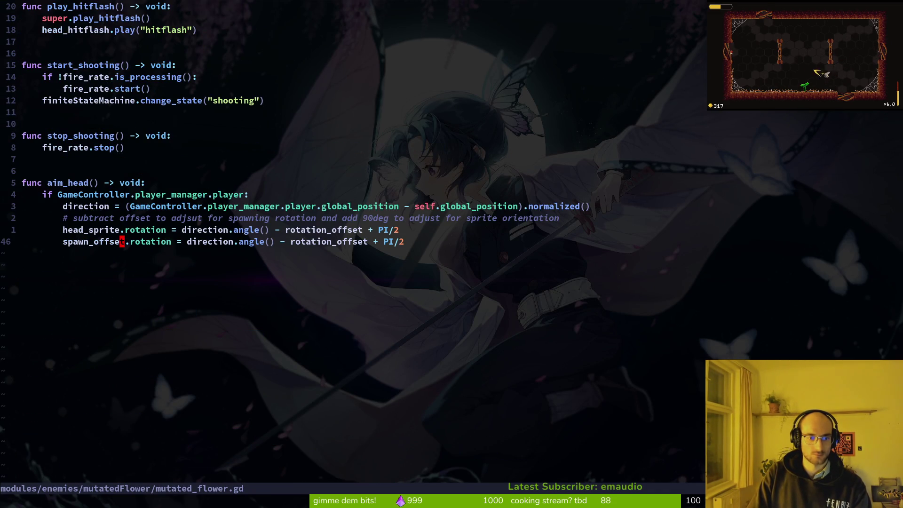
{"action": "key", "text": "ctrl+u"}
Restore and then re-remove the force_raycast_update line, leaving mutated_flower.gd unchanged
{"action": "key", "text": "space"}
{"action": "key", "text": "f"}
{"action": "key", "text": "f"}
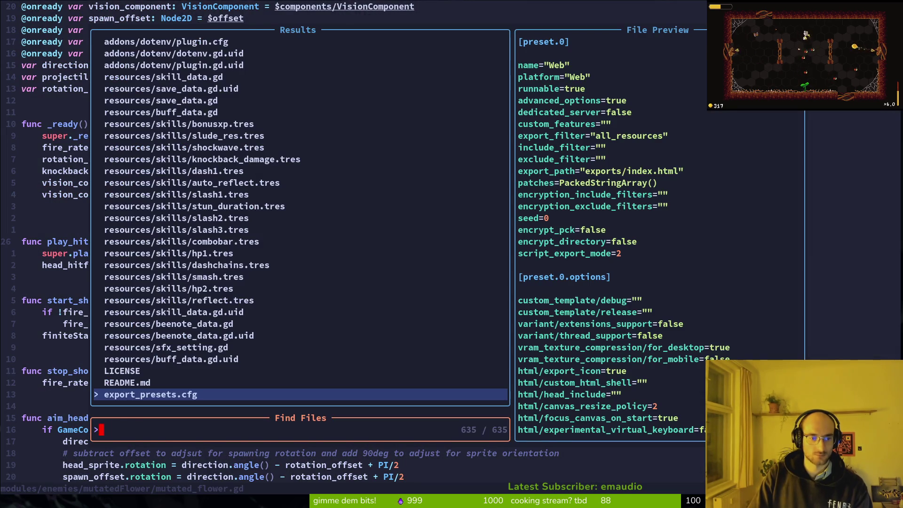
{"action": "key", "text": "Escape"}
{"action": "key", "text": "u"}
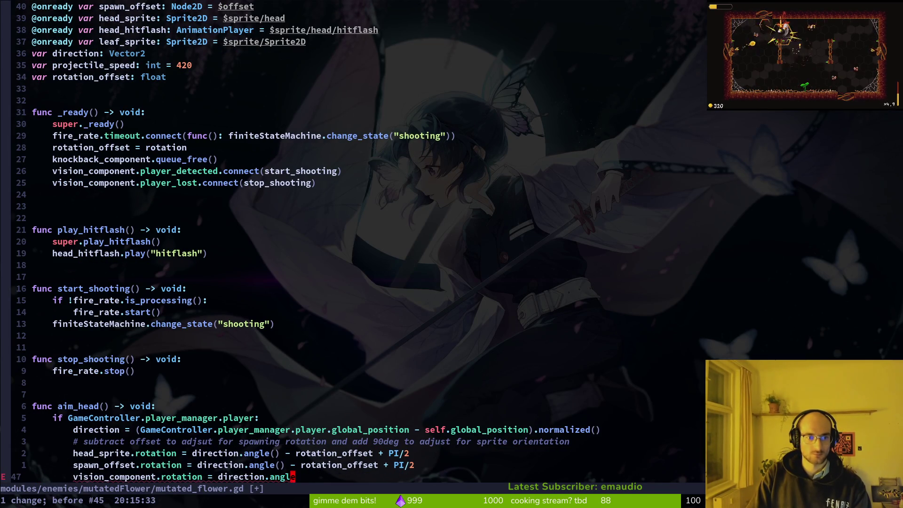
{"action": "key", "text": "u"}
{"action": "key", "text": "u"}
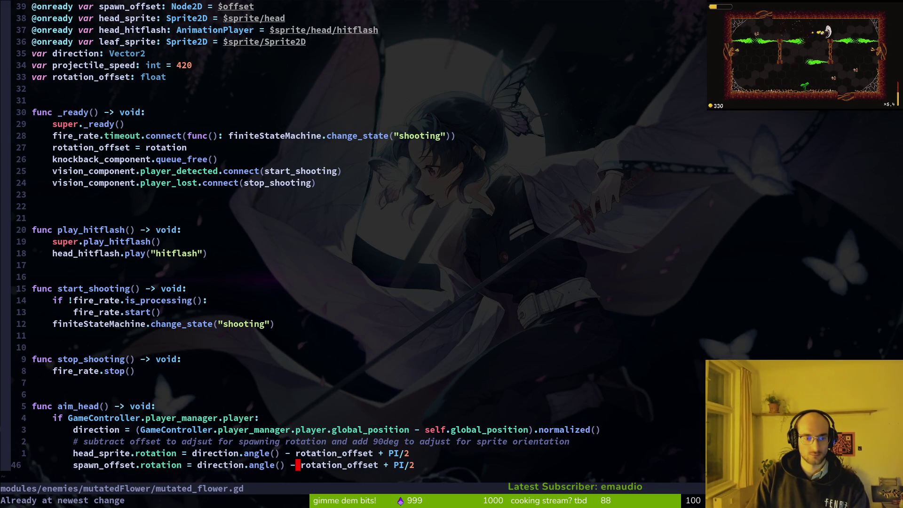
{"action": "key", "text": "space"}
Cut the var dir and target_position = dir * 300 lines out of vision_component.gd and save it
{"action": "key", "text": "f"}
{"action": "key", "text": "f"}
{"action": "type", "text": "viscom"}
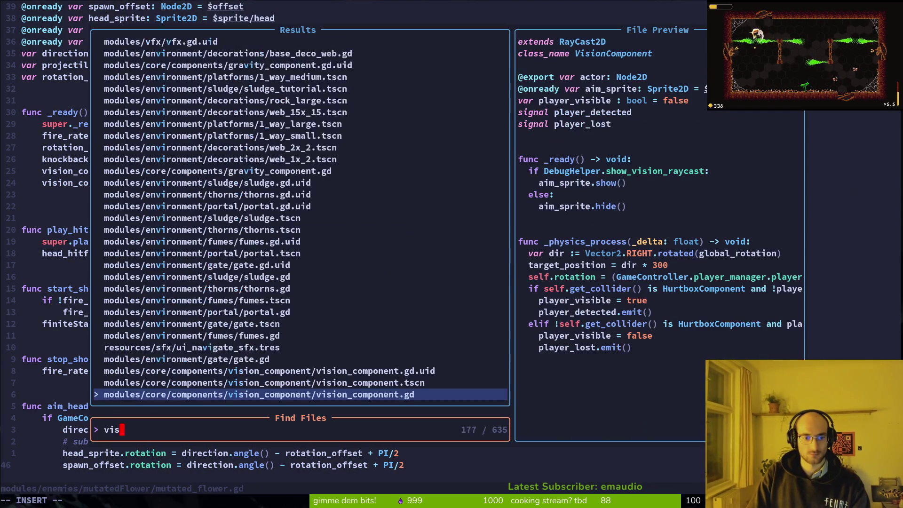
{"action": "key", "text": "Return"}
{"action": "key", "text": "u"}
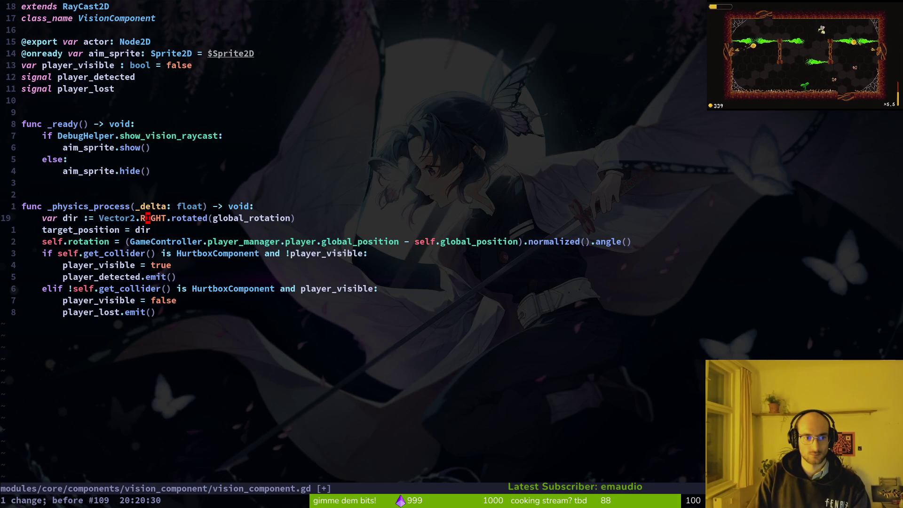
{"action": "key", "text": "ctrl+r"}
{"action": "key", "text": "k"}
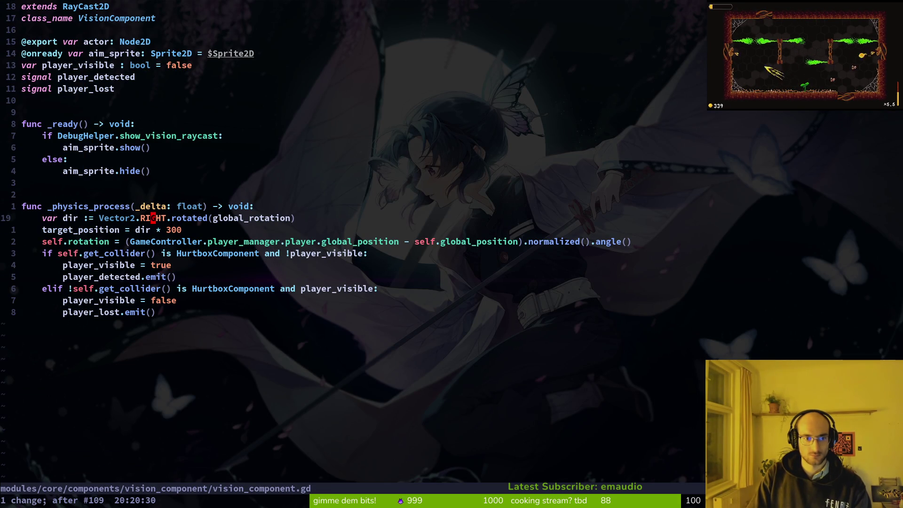
{"action": "key", "text": "V"}
{"action": "key", "text": "j"}
{"action": "key", "text": "d"}
{"action": "key", "text": "ctrl+s"}
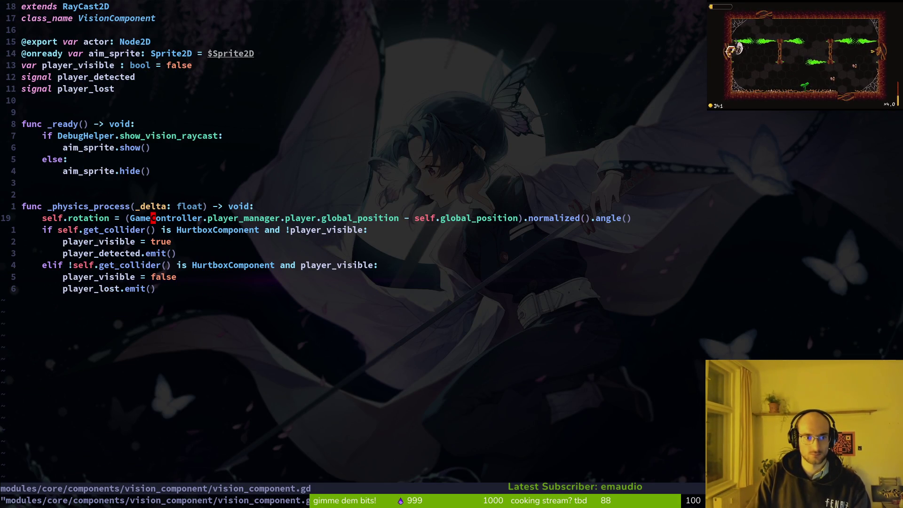
Paste the two lines into aim_head in mutated_flower.gd, indent them one level, and save
{"action": "key", "text": "ctrl+6"}
{"action": "key", "text": "j"}
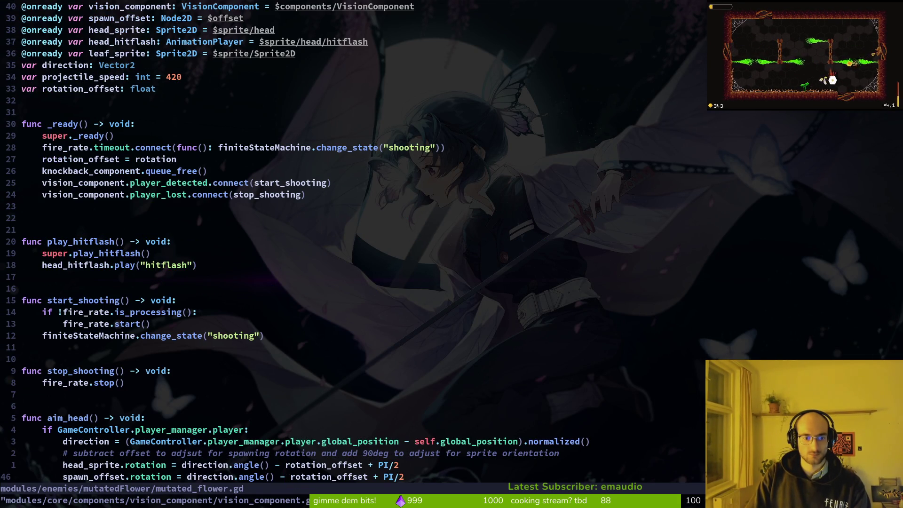
{"action": "key", "text": "p"}
{"action": "key", "text": "V"}
{"action": "key", "text": "j"}
{"action": "key", "text": "greater"}
{"action": "key", "text": "ctrl+s"}
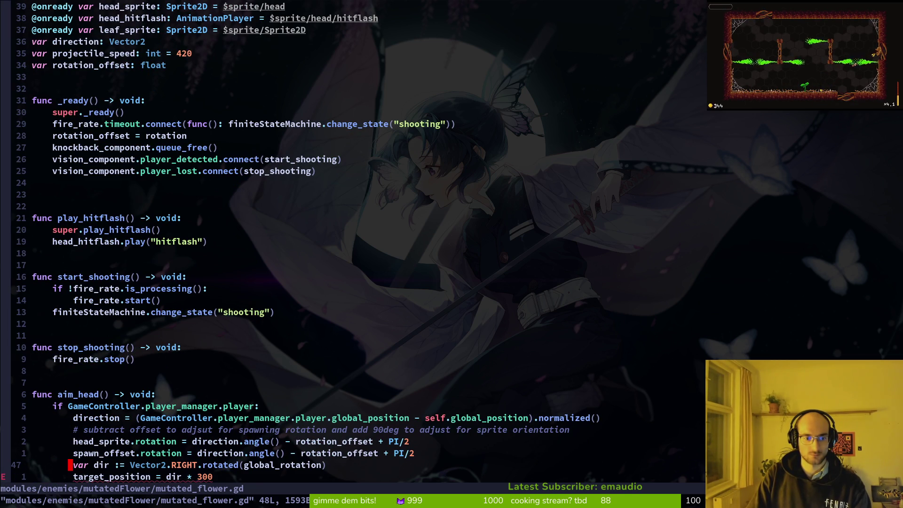
Prefix the target_position line with 'vision_component.' and save
{"action": "key", "text": "j"}
{"action": "key", "text": "i"}
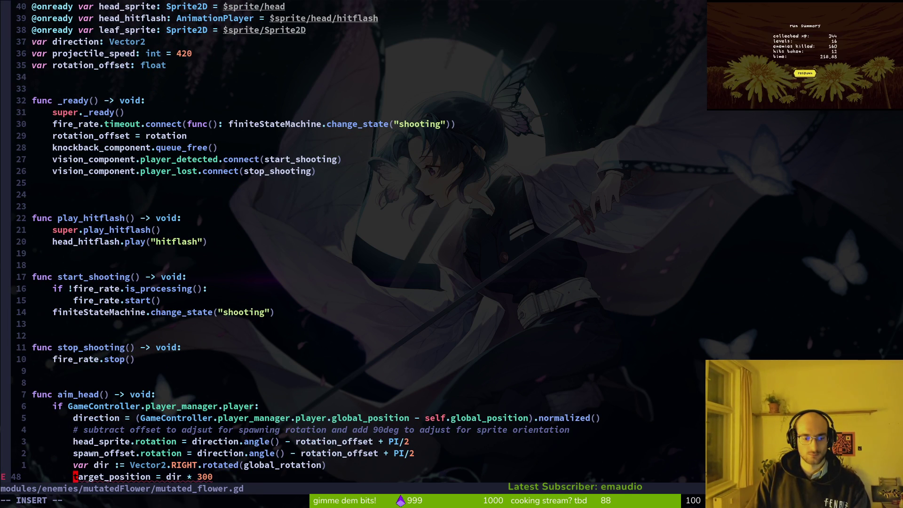
{"action": "type", "text": "vision_component."}
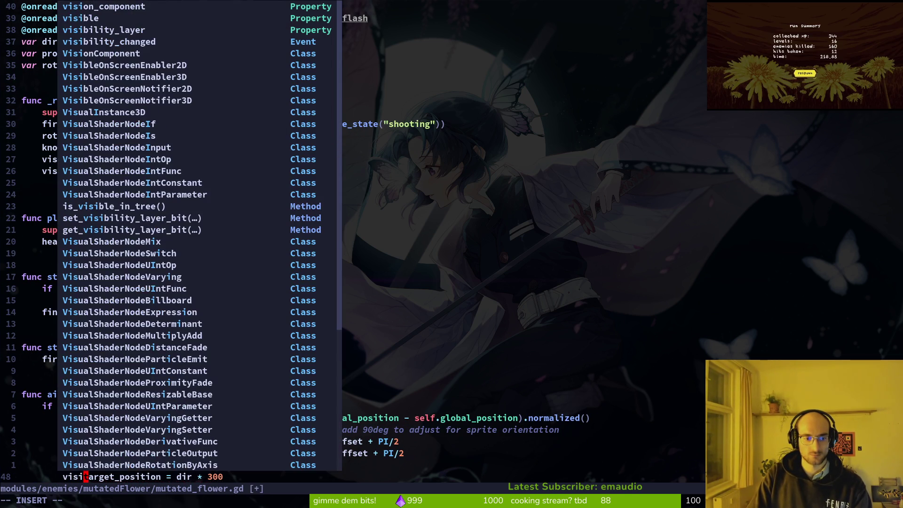
{"action": "key", "text": "Escape"}
{"action": "key", "text": "ctrl+s"}
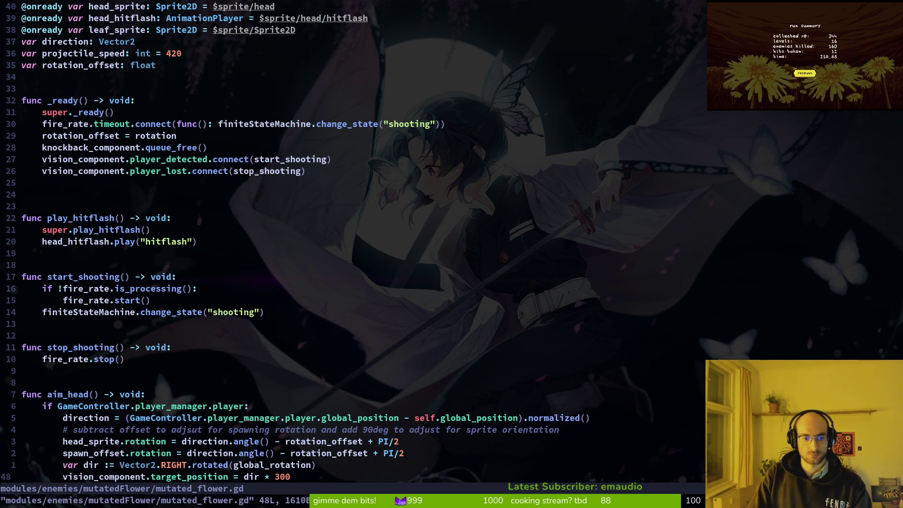
Rotate the dir vector by direction.angle() instead, then launch the game with F5
{"action": "key", "text": "k"}
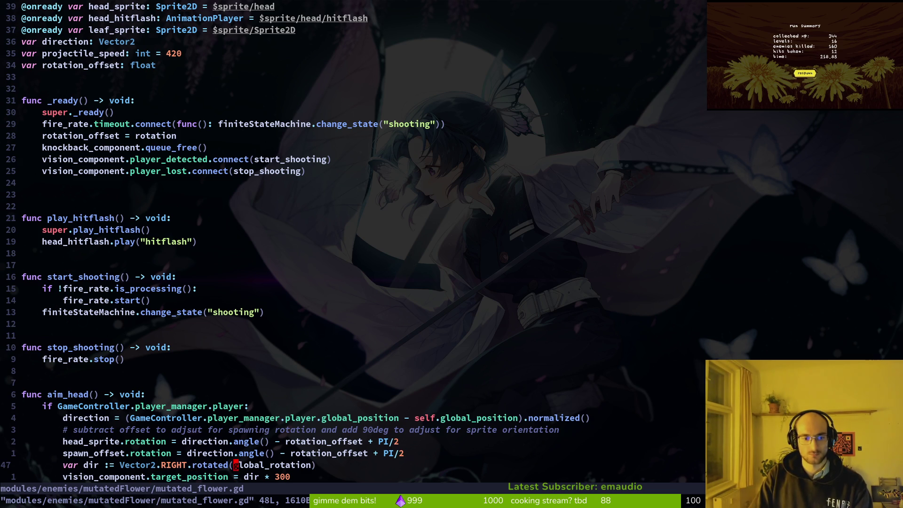
{"action": "type", "text": "cwro"}
{"action": "key", "text": "Escape"}
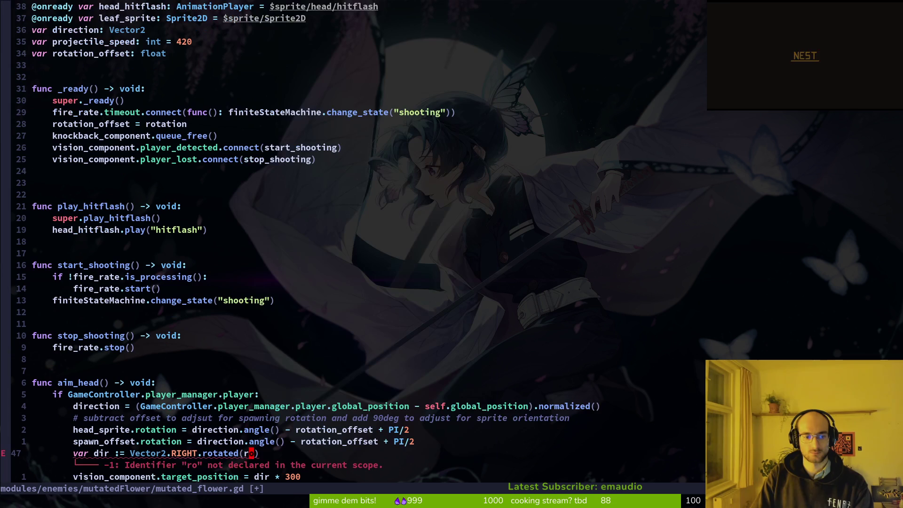
{"action": "type", "text": "ciwdire"}
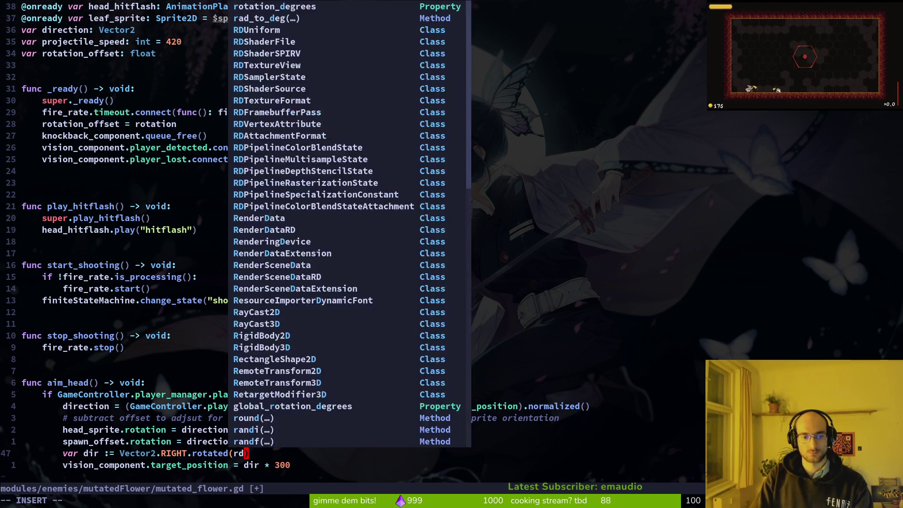
{"action": "key", "text": "Tab"}
{"action": "type", "text": ".an"}
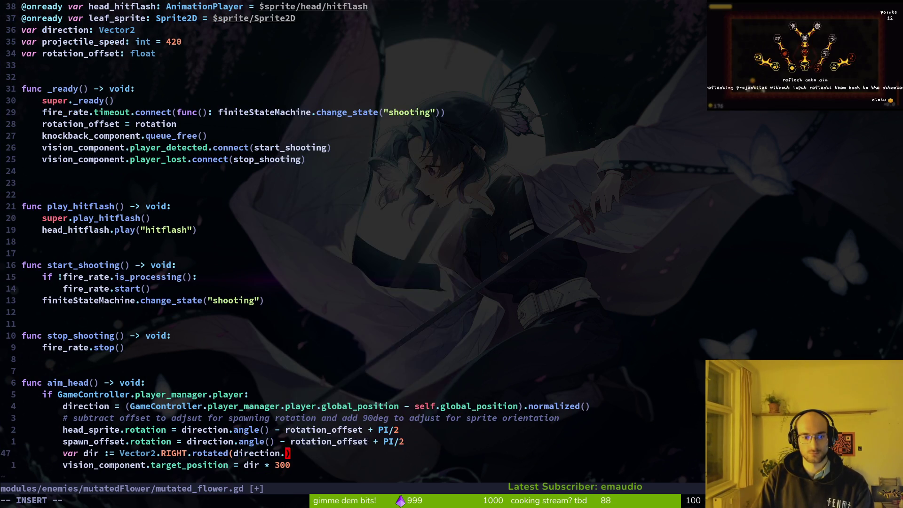
{"action": "key", "text": "Tab"}
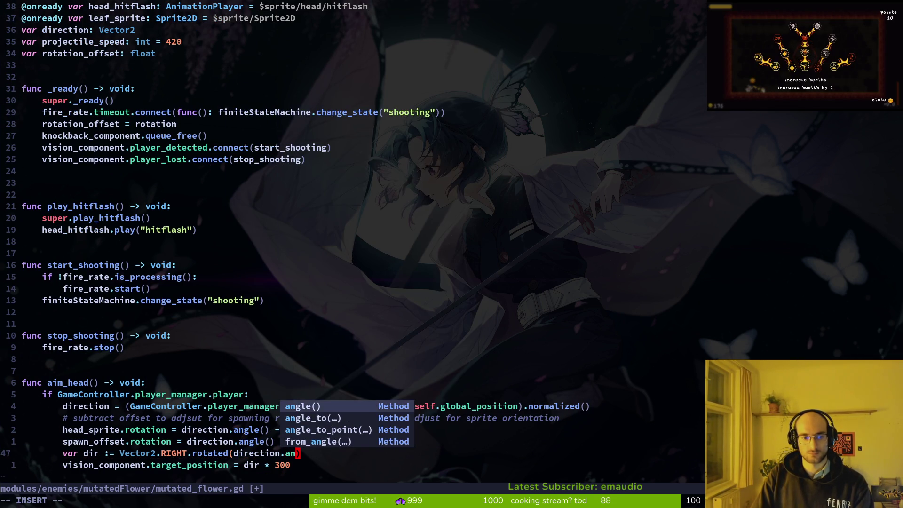
{"action": "key", "text": "Return"}
{"action": "key", "text": "Escape"}
{"action": "key", "text": "F5"}
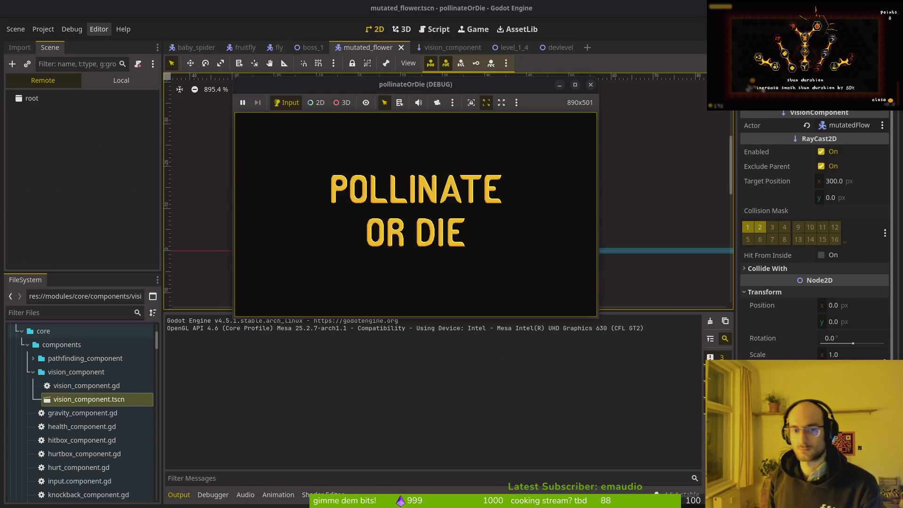
Play a level to check the flower's aim, then stop the run and return to mutated_flower.gd
{"action": "key", "text": "alt+Tab"}
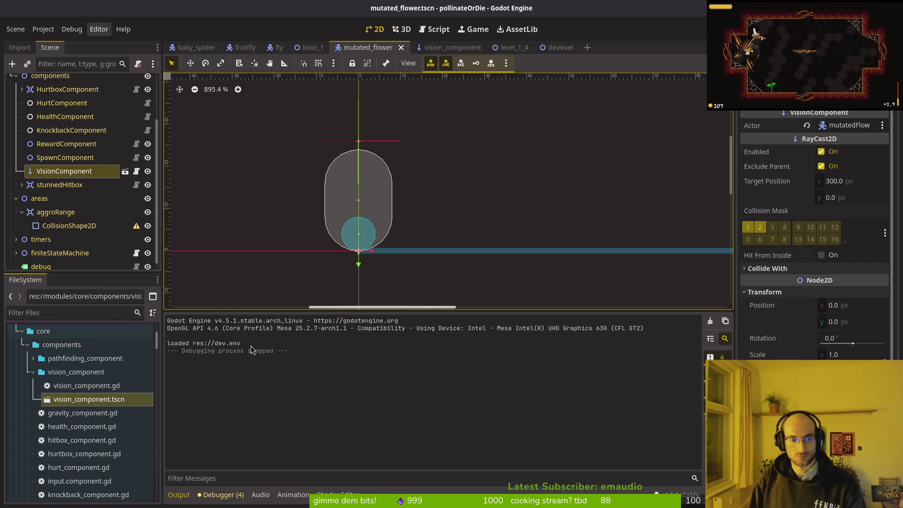
{"action": "key", "text": "alt+Tab"}
{"action": "key", "text": "alt+Tab"}
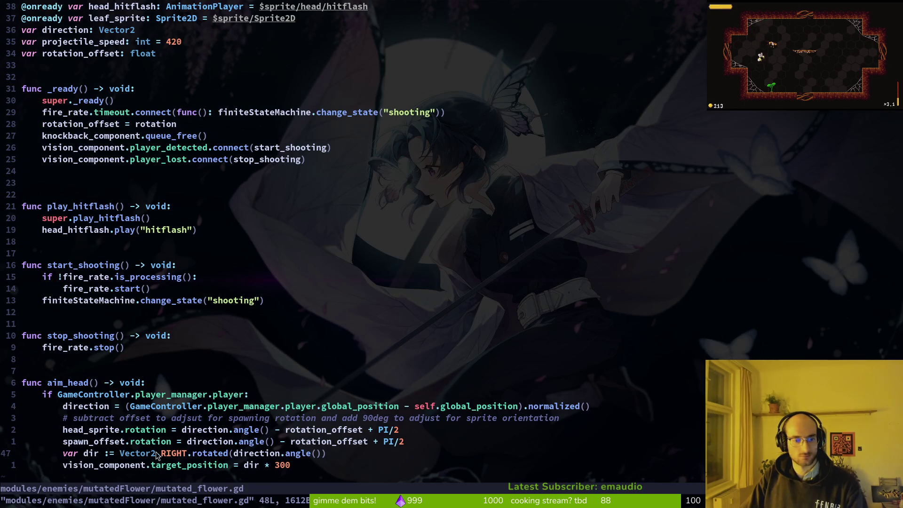
Restore the direction.angle() change in aim_head and save the script with :w
{"action": "left_click", "coordinate": [95, 240]}
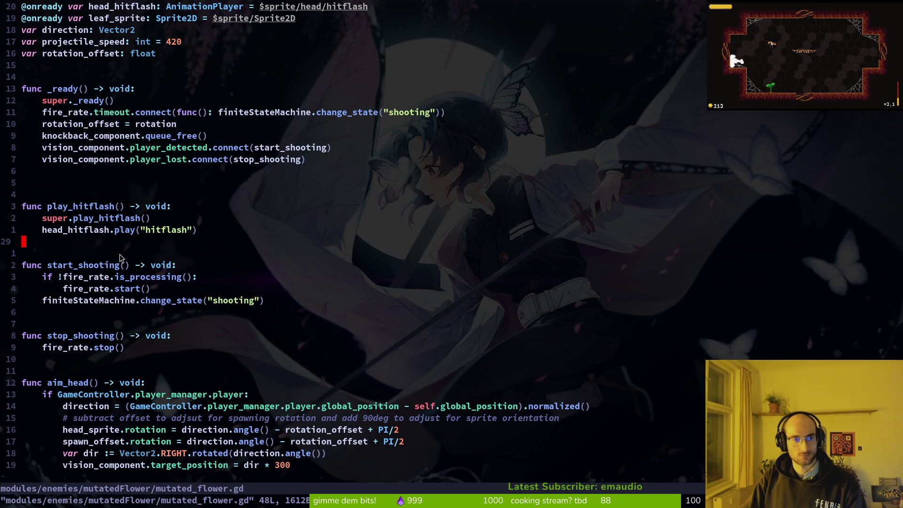
{"action": "key", "text": "u"}
{"action": "key", "text": "ctrl+r"}
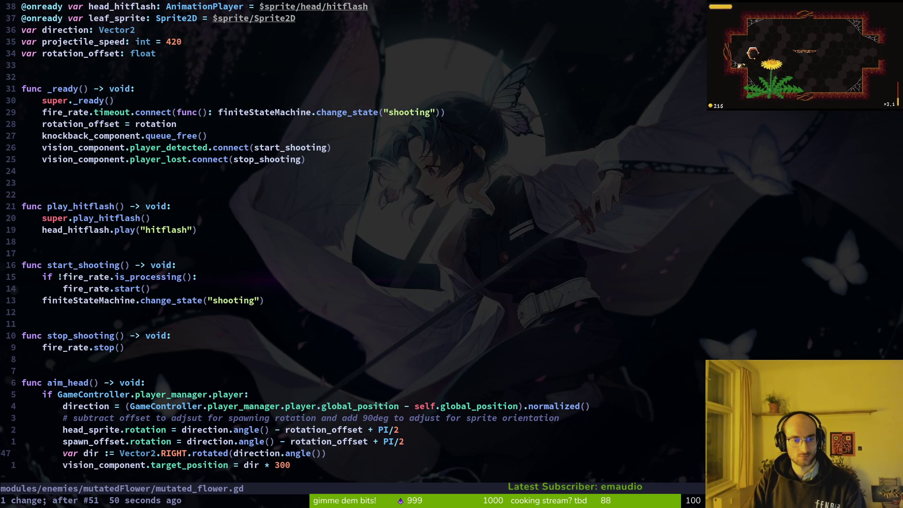
{"action": "type", "text": ":w"}
{"action": "key", "text": "Return"}
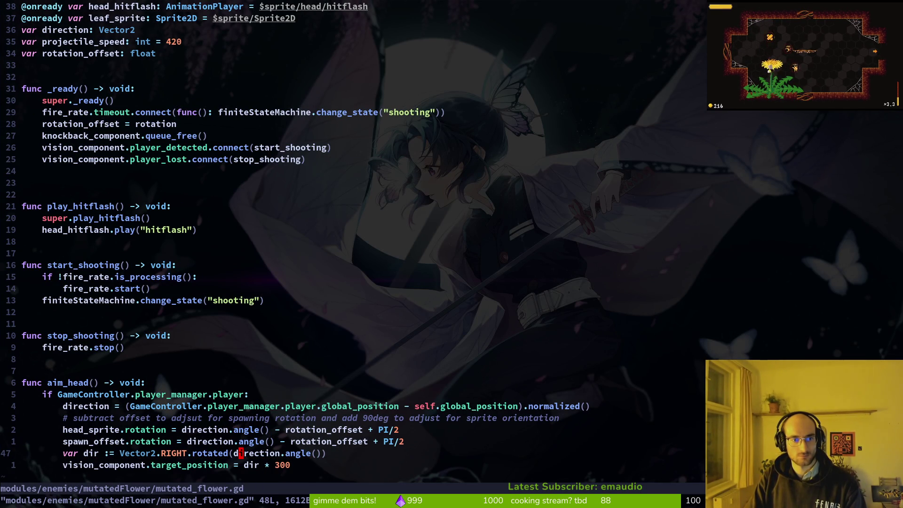
{"action": "key", "text": "j"}
Locate the var dir line, try deleting it, then undo the deletion
{"action": "key", "text": "k"}
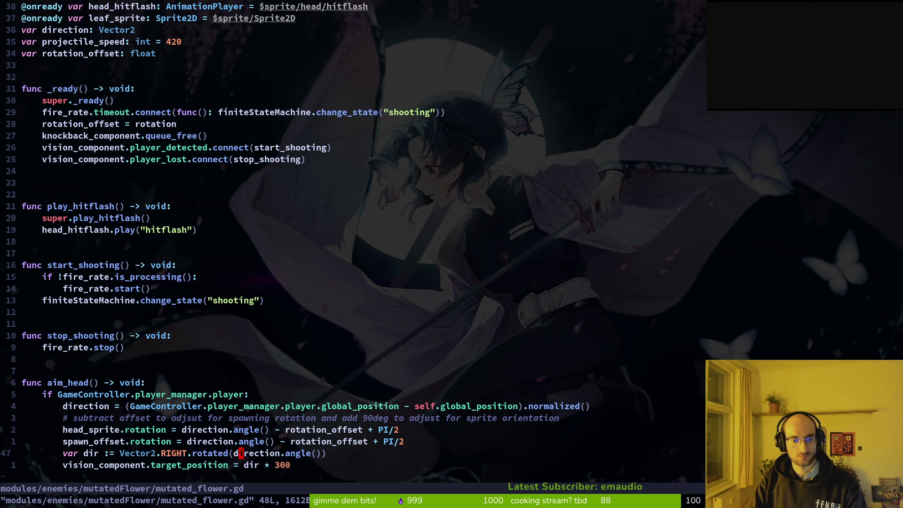
{"action": "key", "text": "j"}
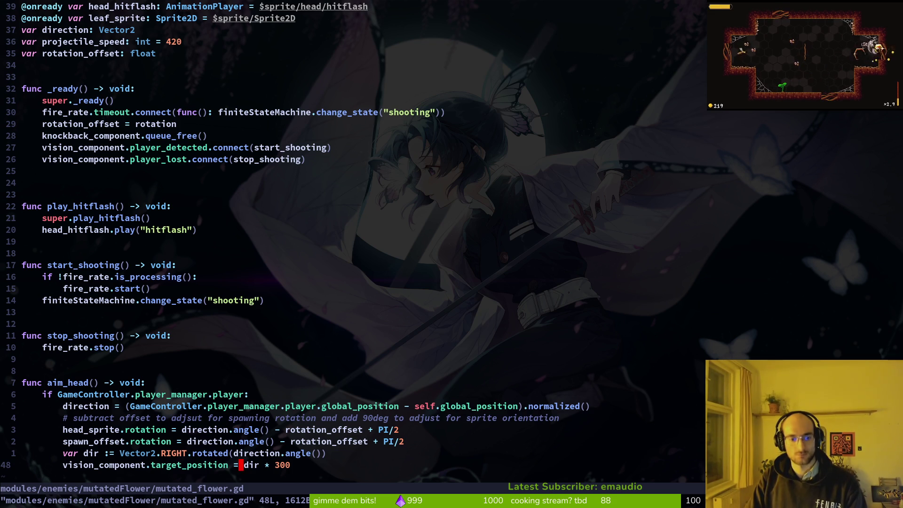
{"action": "key", "text": "k"}
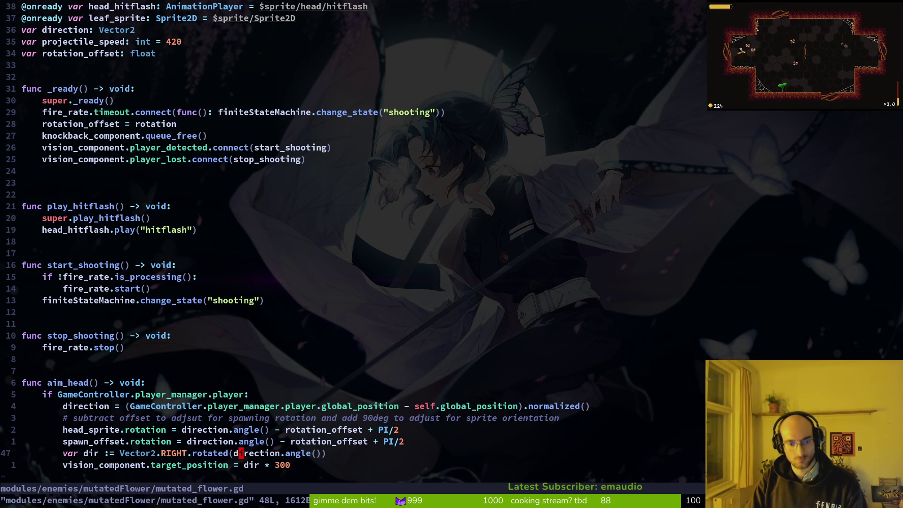
{"action": "key", "text": "d"}
{"action": "key", "text": "d"}
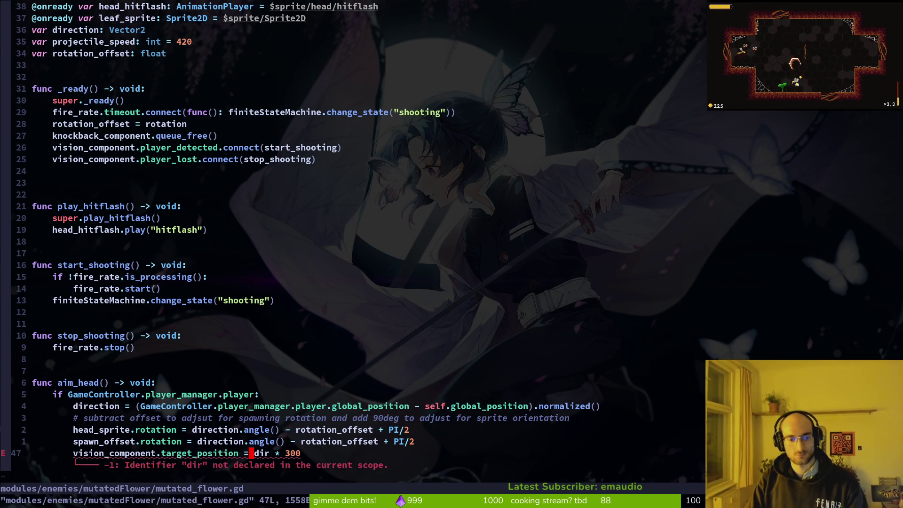
{"action": "key", "text": "u"}
Replace dir on the target_position line with direction.angle() * 300
{"action": "key", "text": "j"}
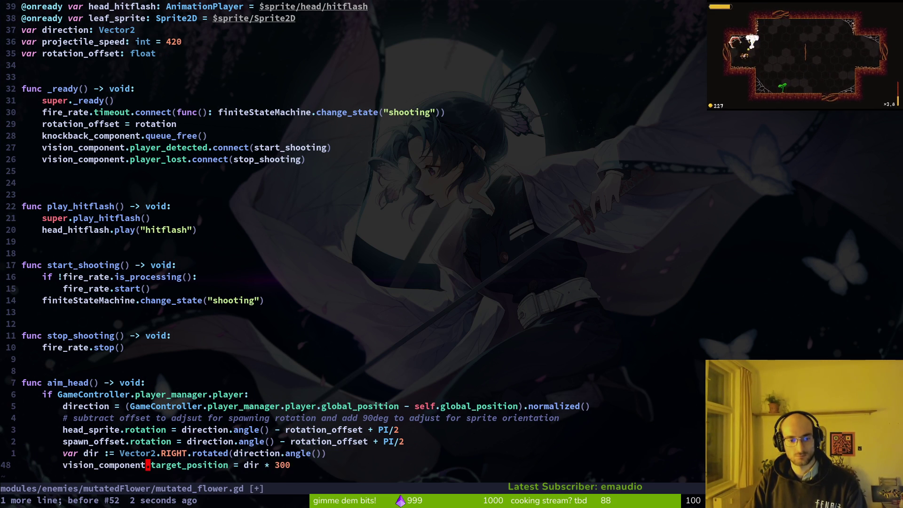
{"action": "key", "text": "w"}
{"action": "key", "text": "w"}
{"action": "key", "text": "w"}
{"action": "type", "text": "cwdirection_"}
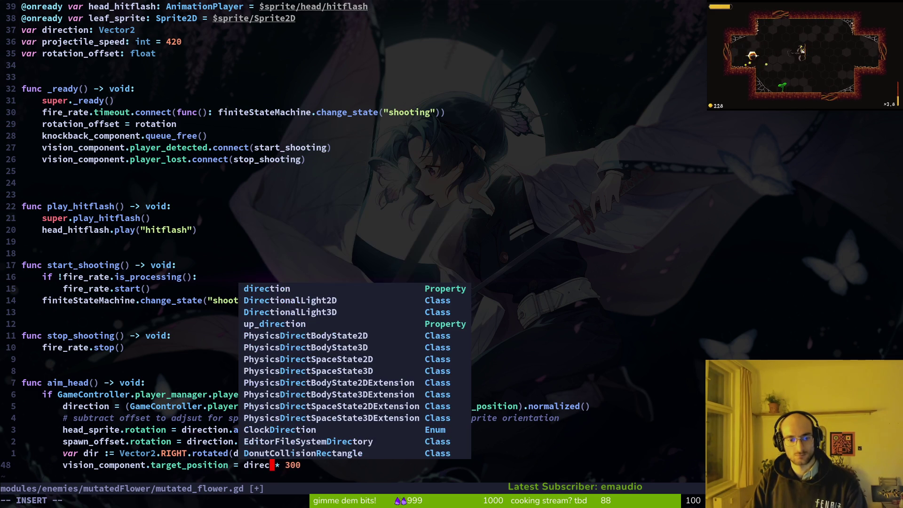
{"action": "key", "text": "BackSpace"}
{"action": "type", "text": ".angle()"}
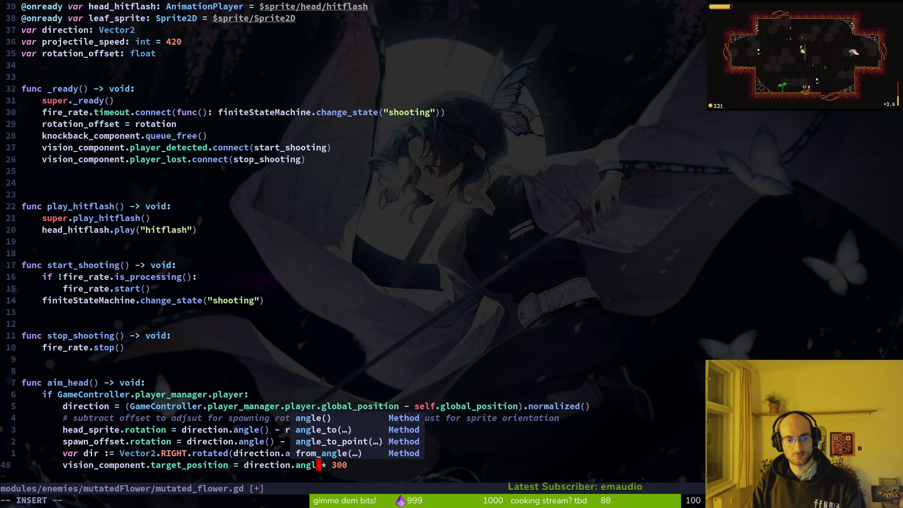
{"action": "key", "text": "Delete"}
{"action": "key", "text": "Delete"}
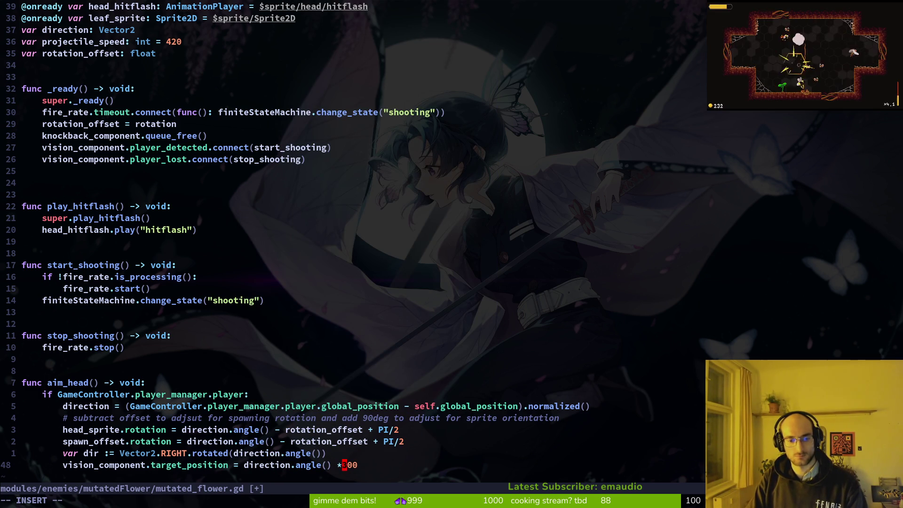
{"action": "type", "text": "*"}
{"action": "key", "text": "Escape"}
Delete the var dir line and save the script
{"action": "key", "text": "k"}
{"action": "key", "text": "d"}
{"action": "key", "text": "d"}
{"action": "type", "text": ":w"}
{"action": "key", "text": "Return"}
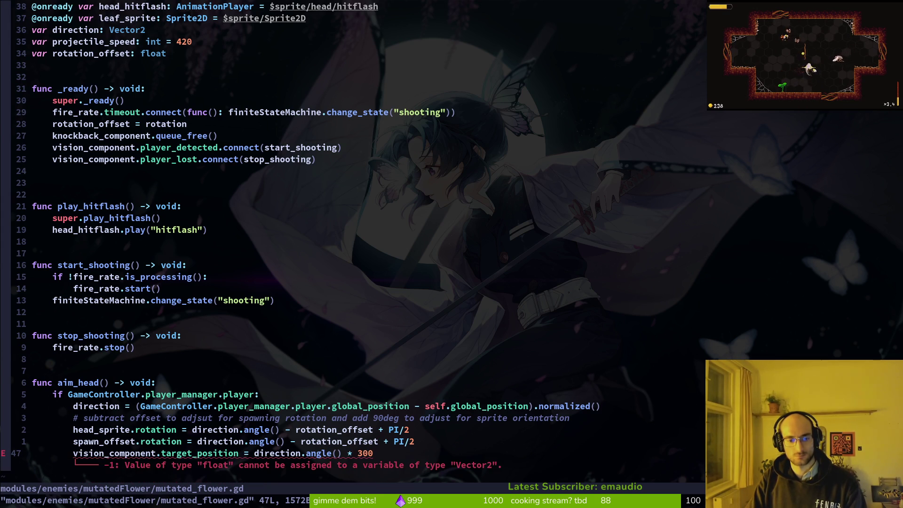
Remove the angle() call so target_position is direction * 300, then launch the game
{"action": "key", "text": "b"}
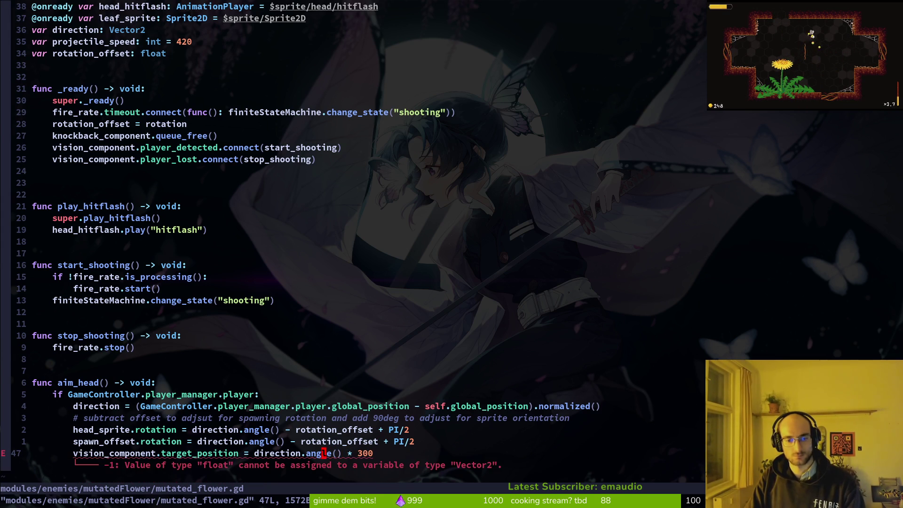
{"action": "left_click", "coordinate": [323, 453]}
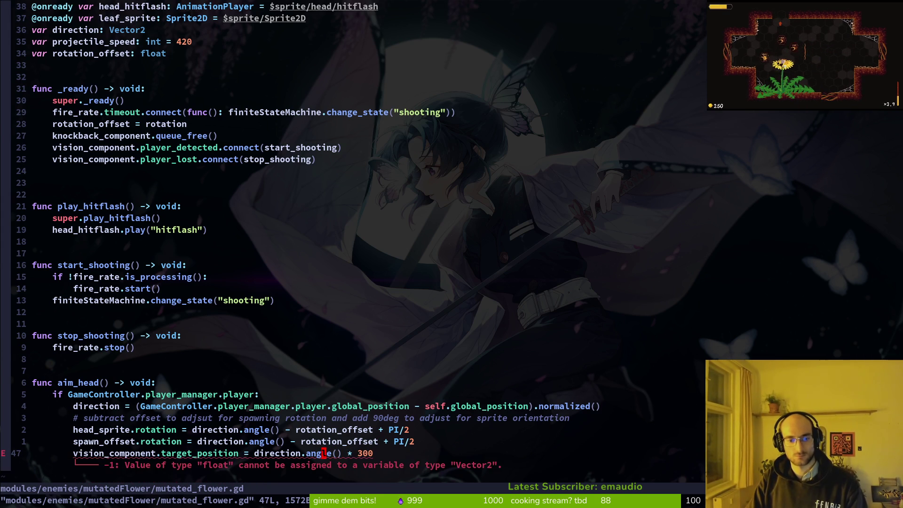
{"action": "key", "text": "b"}
{"action": "key", "text": "c"}
{"action": "key", "text": "W"}
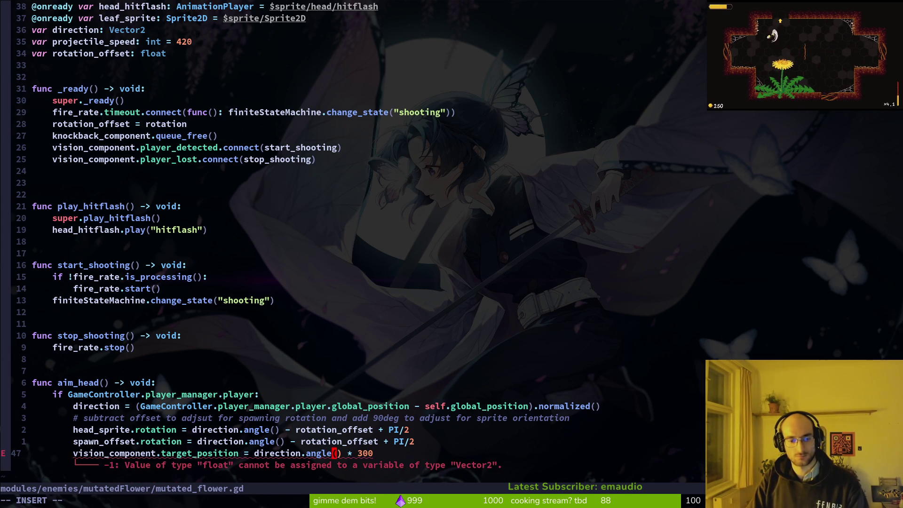
{"action": "key", "text": "Escape"}
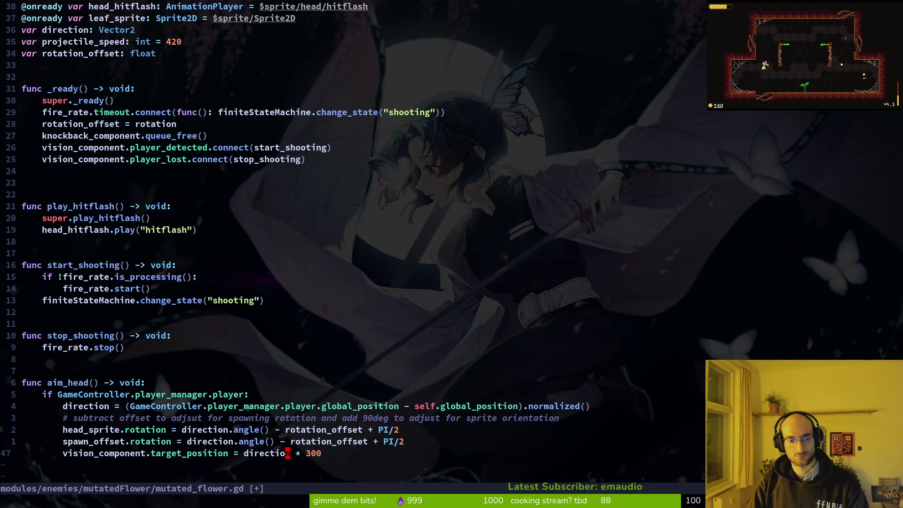
{"action": "key", "text": "alt+Tab"}
{"action": "key", "text": "F5"}
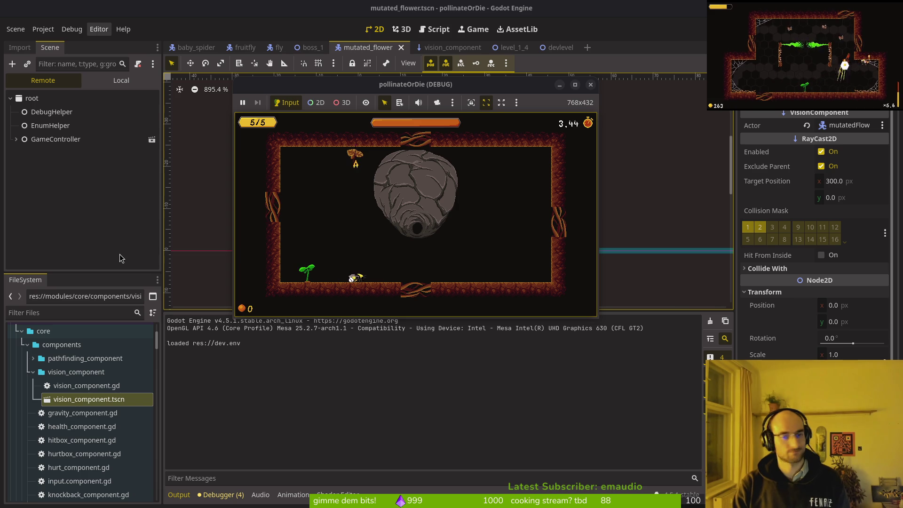
Glance at the script in Neovim, then bring up the Perplexity answer about aiming a RayCast2D
{"action": "key", "text": "super+1"}
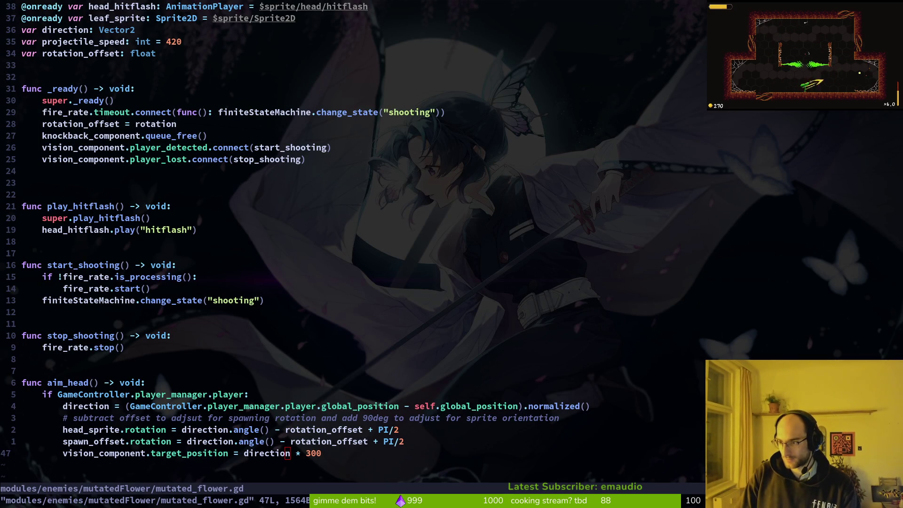
{"action": "key", "text": "super+2"}
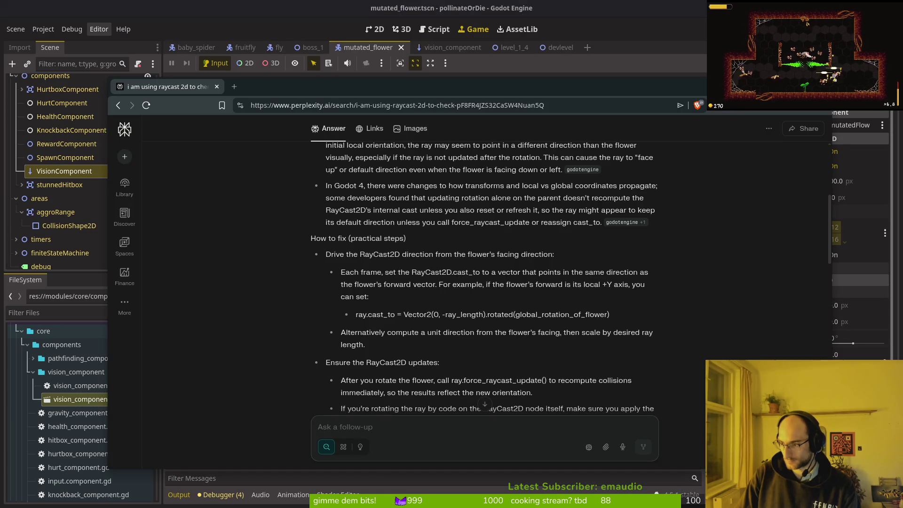
Read Perplexity's 'Debugging tips', select force_raycast_update, then return to the Godot editor
{"action": "scroll", "coordinate": [486, 365], "scroll_direction": "down", "scroll_amount": 5}
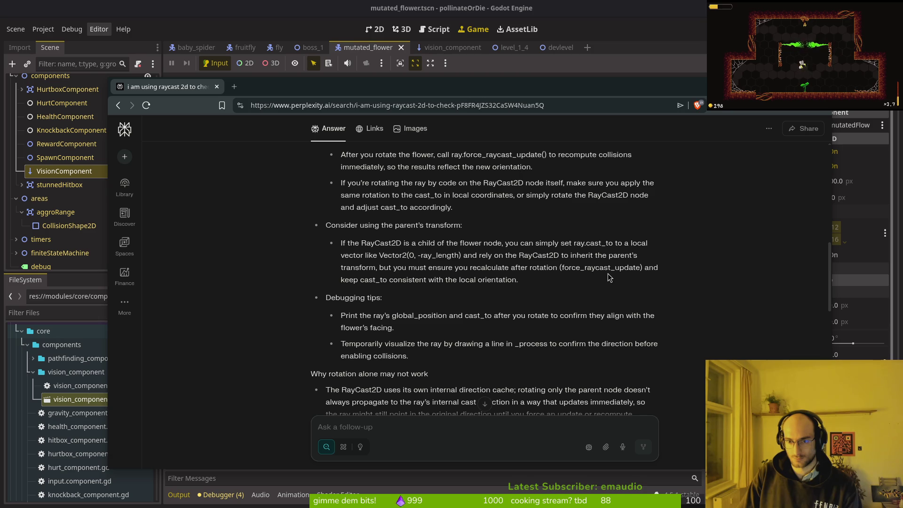
{"action": "double_click", "coordinate": [586, 268]}
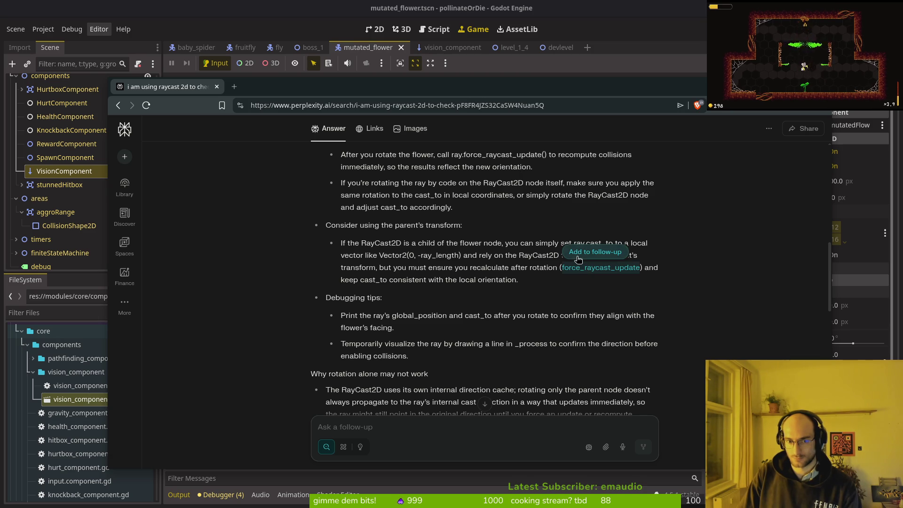
{"action": "key", "text": "alt+Tab"}
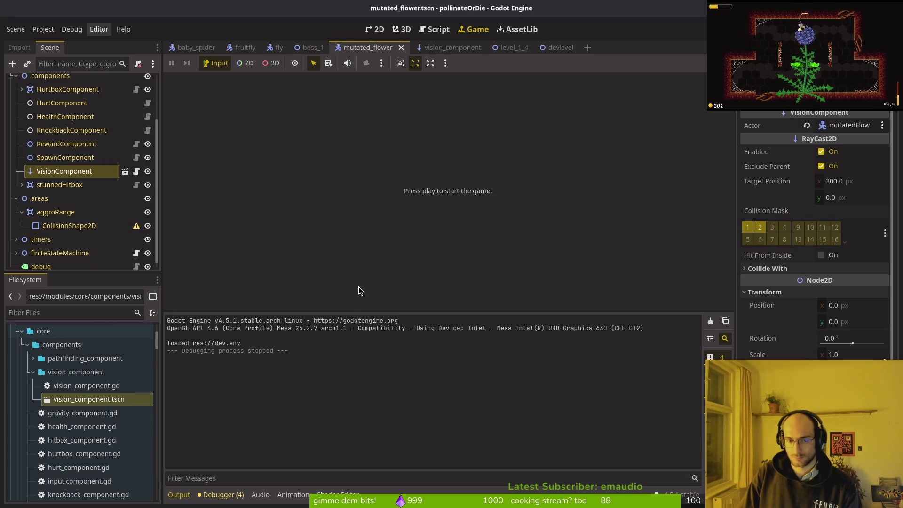
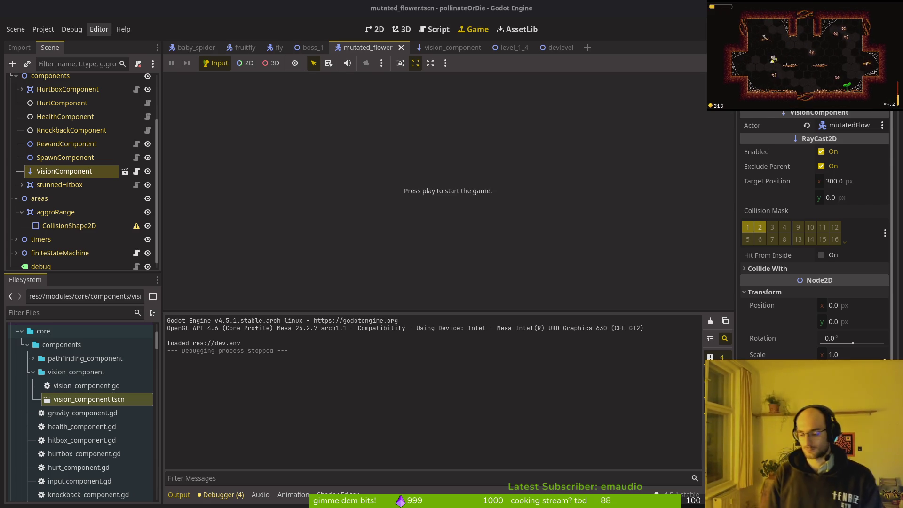
In Neovim, open enemy_spawn_marker.gd and mutated_flower.gd to compare their rotation offset lines
{"action": "key", "text": "alt+Tab"}
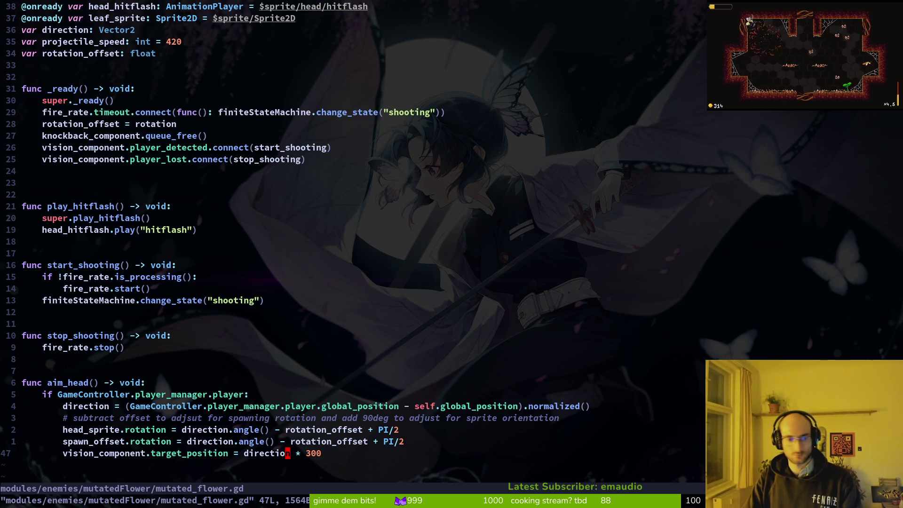
{"action": "key", "text": "space"}
{"action": "key", "text": "f"}
{"action": "key", "text": "f"}
{"action": "type", "text": "enemaker"}
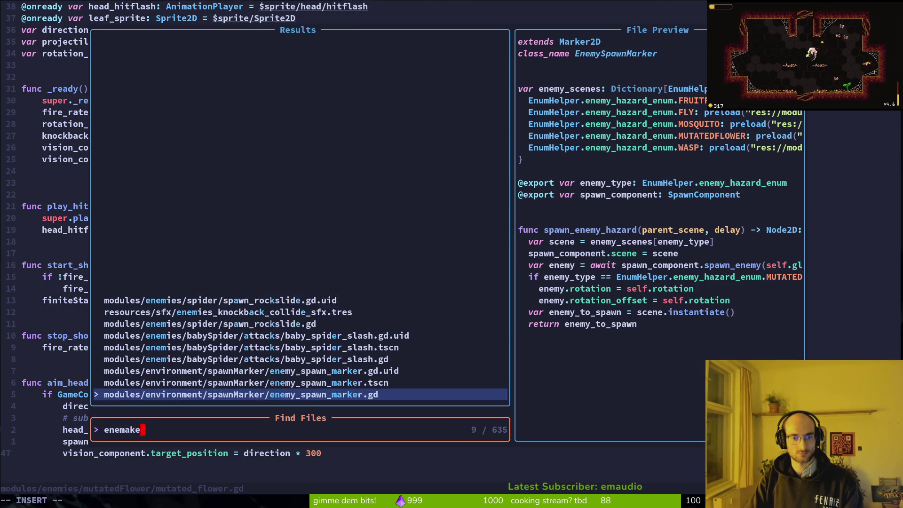
{"action": "key", "text": "Return"}
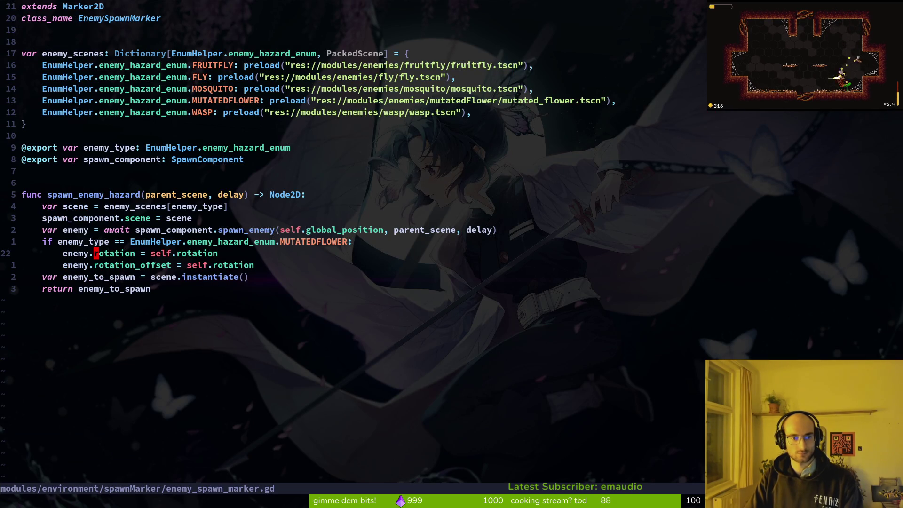
{"action": "key", "text": "j"}
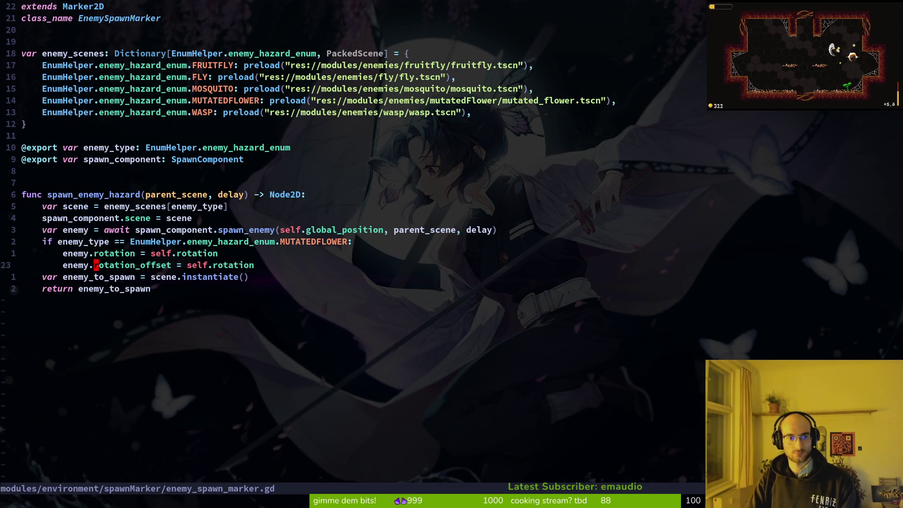
{"action": "key", "text": "space"}
{"action": "key", "text": "f"}
{"action": "key", "text": "f"}
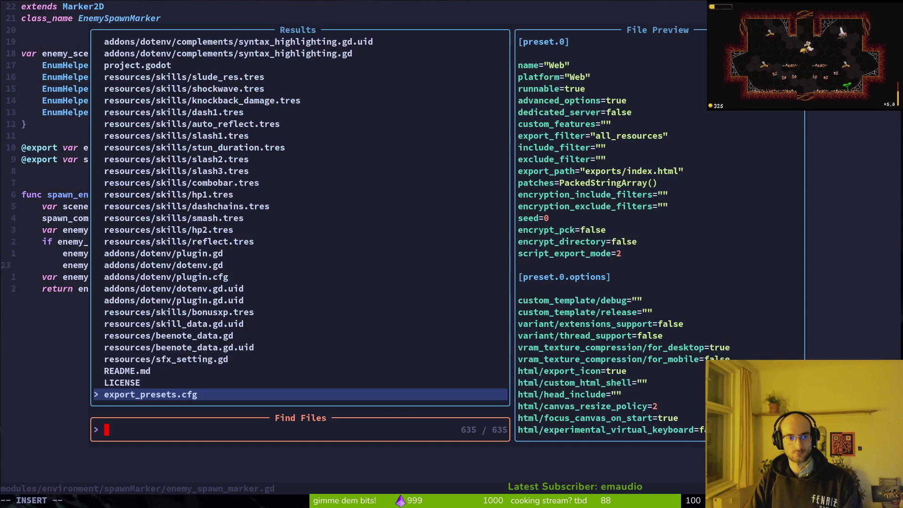
{"action": "type", "text": "mufl"}
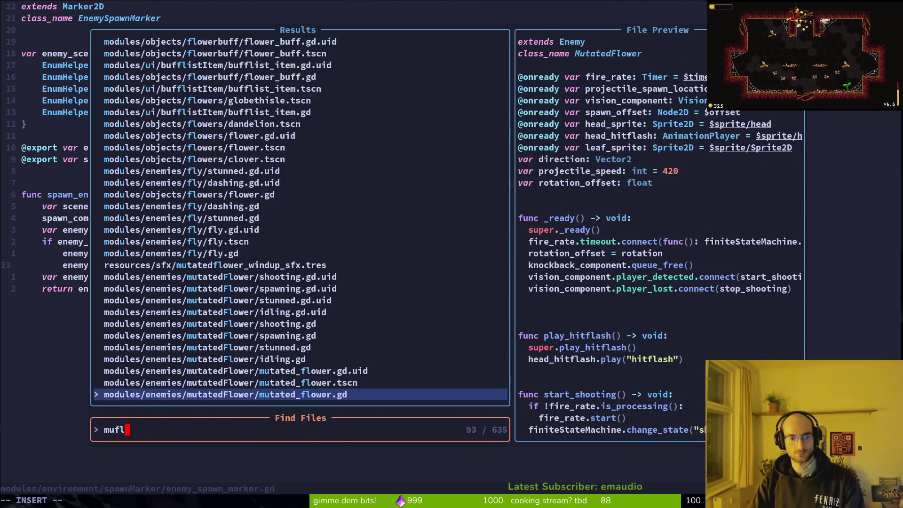
{"action": "key", "text": "Return"}
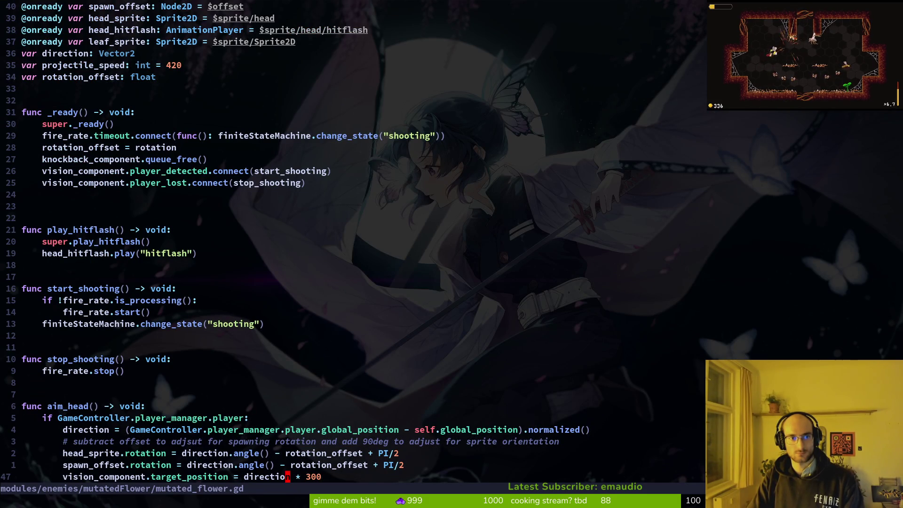
{"action": "key", "text": "k"}
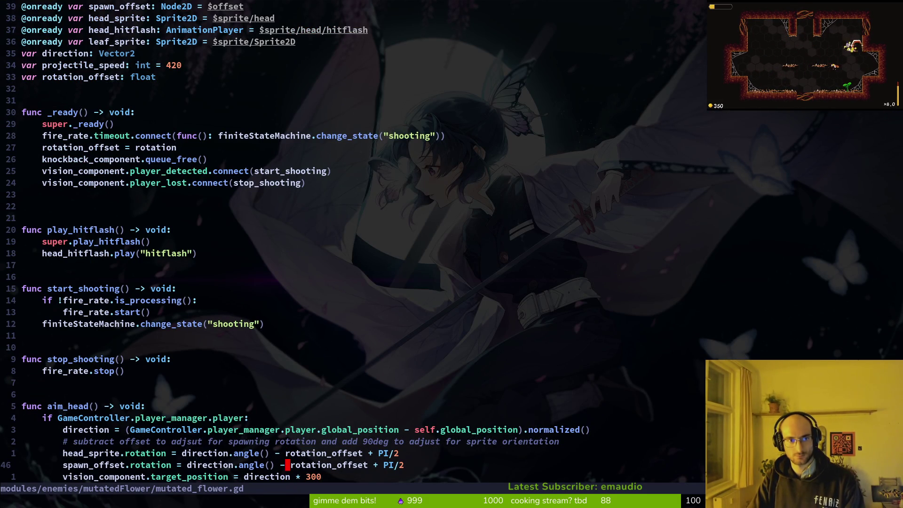
In enemy_spawn_marker.gd, change the spawned enemy's property line to enemy.rotation
{"action": "key", "text": "ctrl+o"}
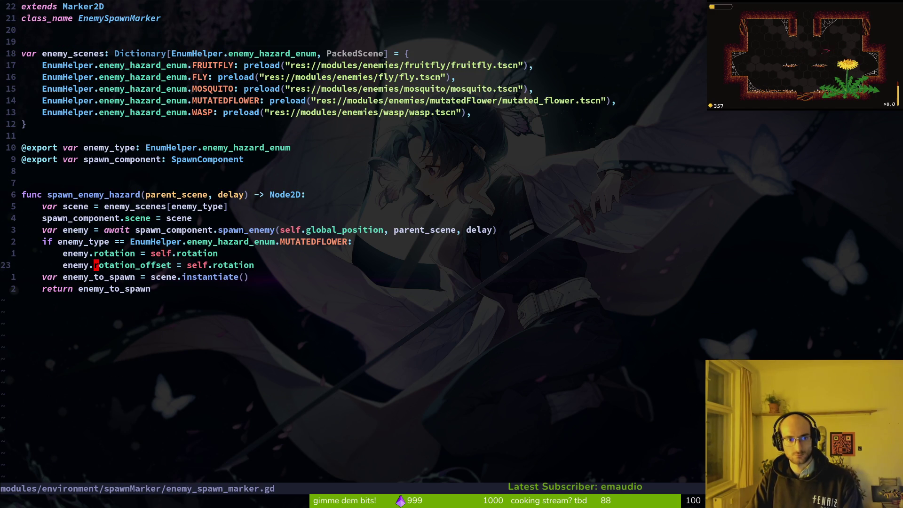
{"action": "key", "text": "ctrl+i"}
{"action": "key", "text": "ctrl+o"}
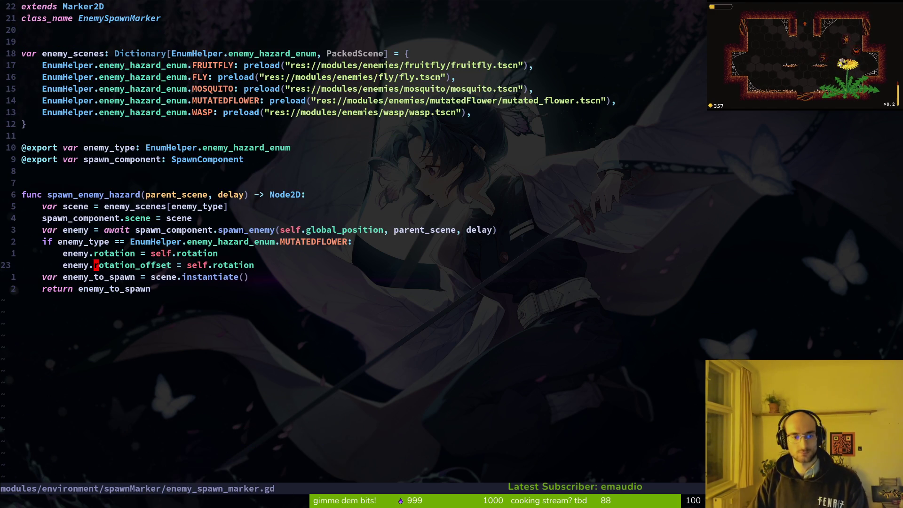
{"action": "key", "text": "k"}
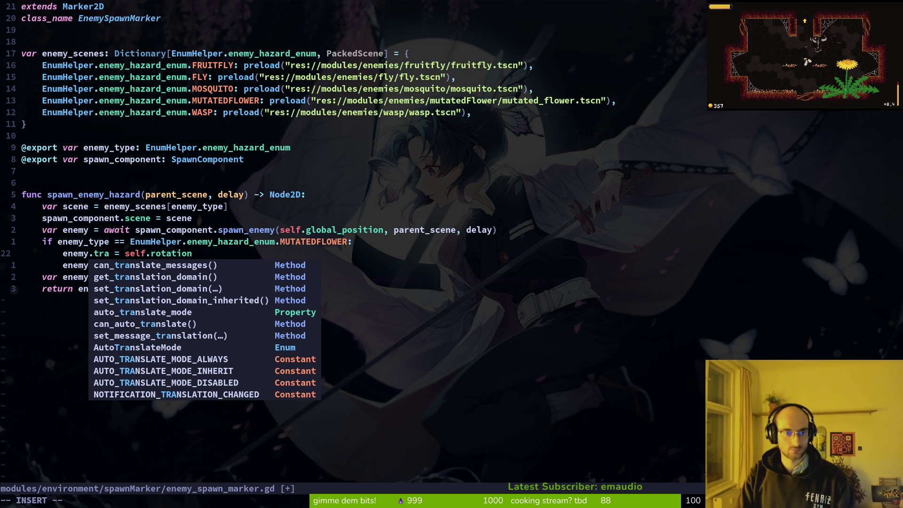
{"action": "type", "text": "nfo"}
{"action": "key", "text": "BackSpace"}
{"action": "key", "text": "BackSpace"}
{"action": "key", "text": "BackSpace"}
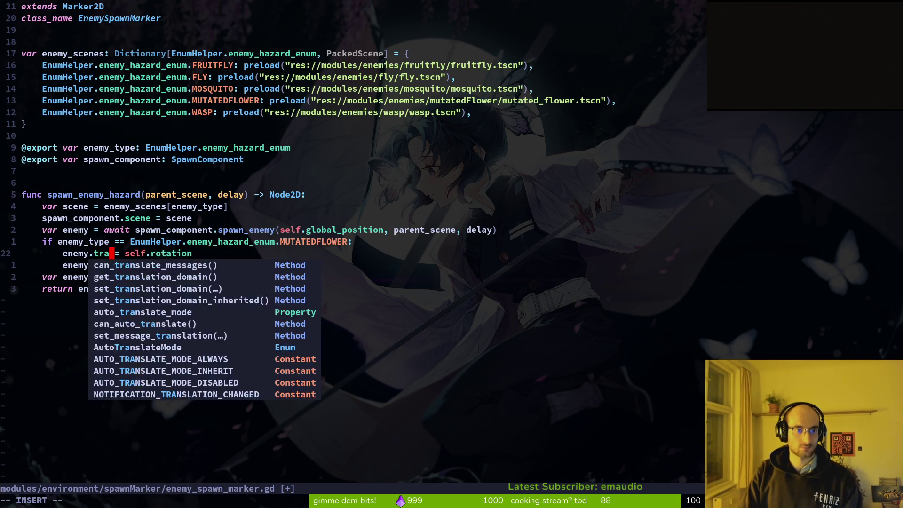
{"action": "type", "text": "transfo"}
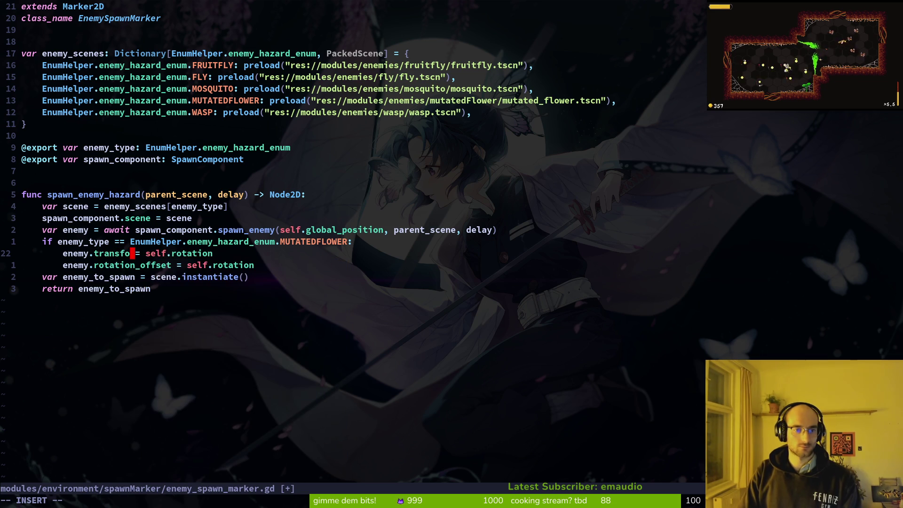
{"action": "key", "text": "BackSpace"}
{"action": "key", "text": "BackSpace"}
{"action": "key", "text": "BackSpace"}
{"action": "type", "text": "rotation"}
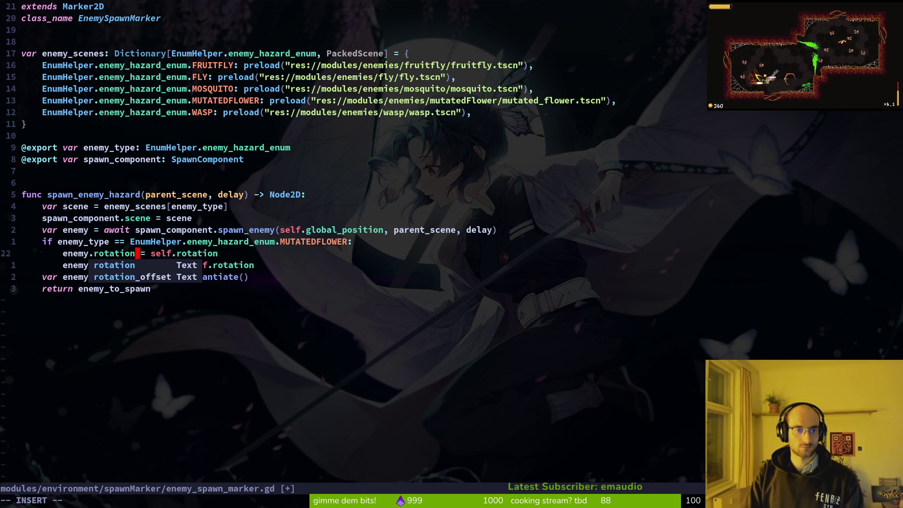
{"action": "key", "text": "alt+Tab"}
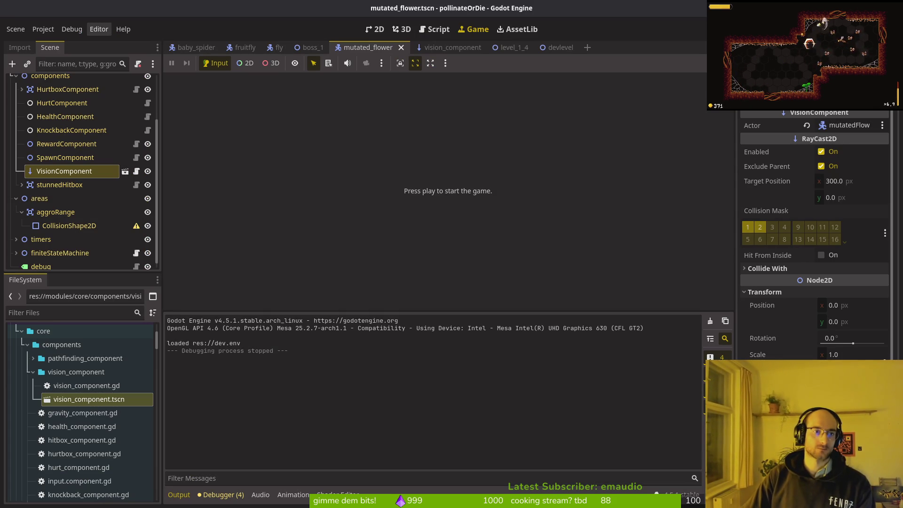
Collapse the components and areas groups in the Scene dock
{"action": "scroll", "coordinate": [28, 141], "scroll_direction": "up", "scroll_amount": 2}
{"action": "left_click", "coordinate": [29, 137]}
{"action": "left_click", "coordinate": [16, 137]}
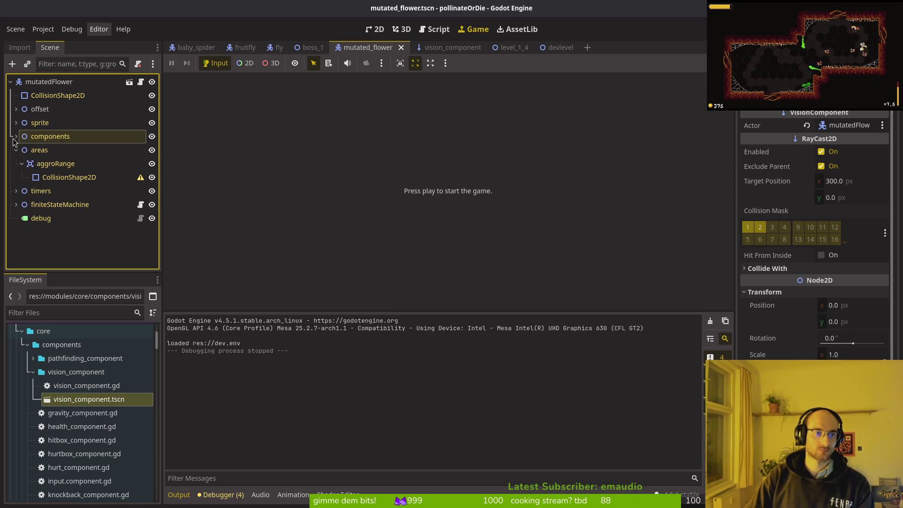
{"action": "left_click", "coordinate": [39, 150]}
{"action": "left_click", "coordinate": [16, 150]}
{"action": "left_click", "coordinate": [106, 165]}
Show the mutated_flower scene in the 2D view and drag-rotate the flower around its base
{"action": "key", "text": "alt+Tab"}
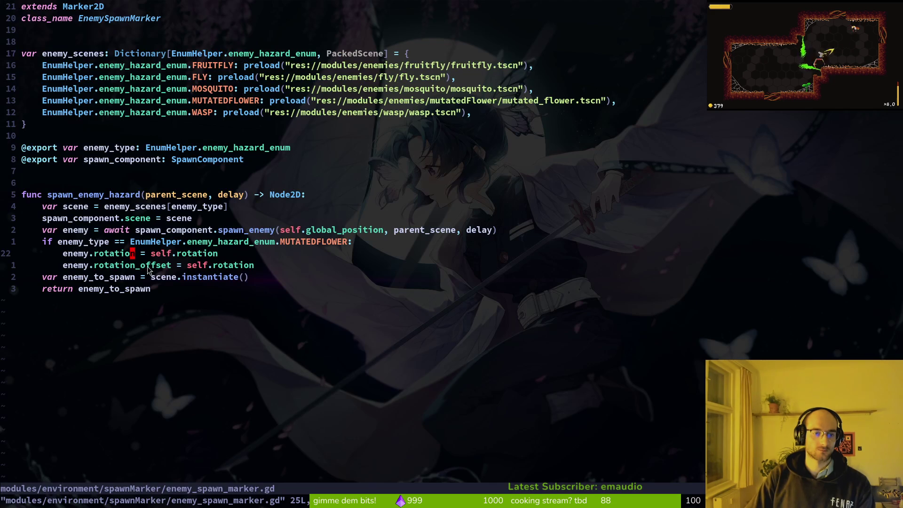
{"action": "key", "text": "alt+Tab"}
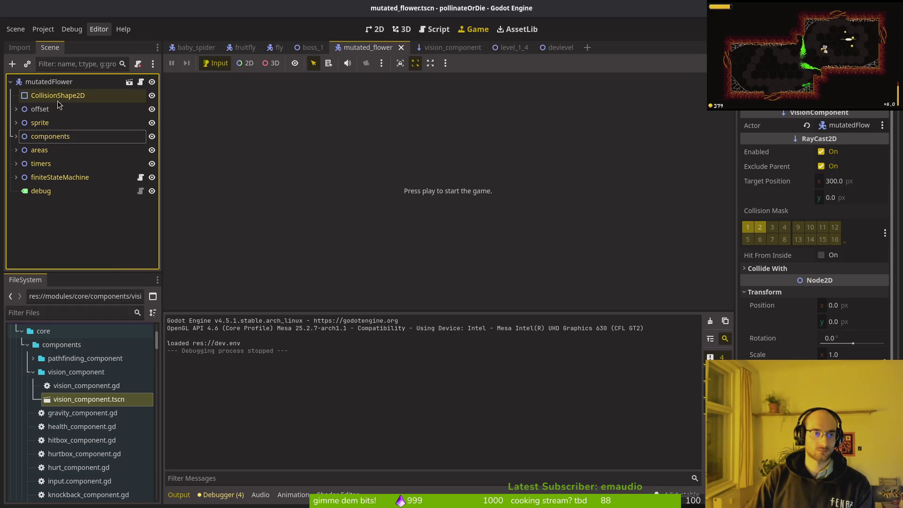
{"action": "left_click", "coordinate": [94, 82]}
{"action": "left_click", "coordinate": [195, 47]}
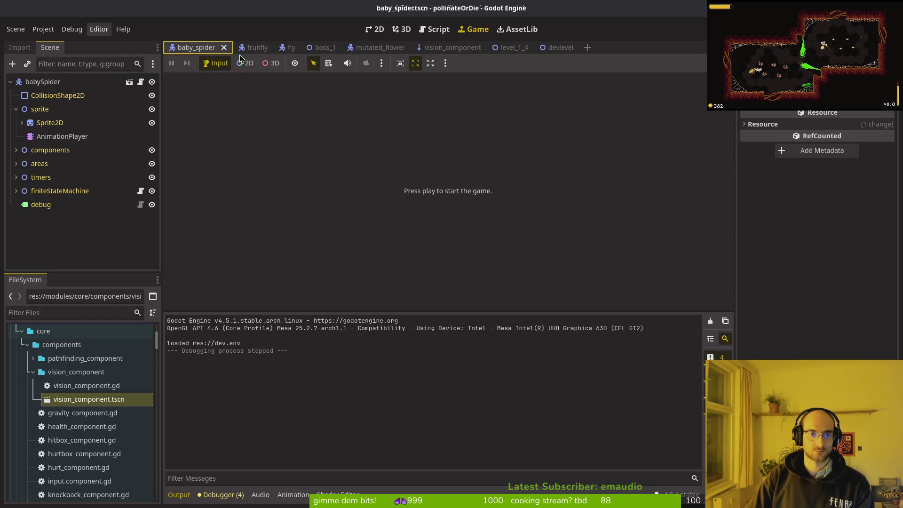
{"action": "left_click", "coordinate": [322, 47]}
{"action": "left_click", "coordinate": [374, 48]}
{"action": "left_click", "coordinate": [374, 29]}
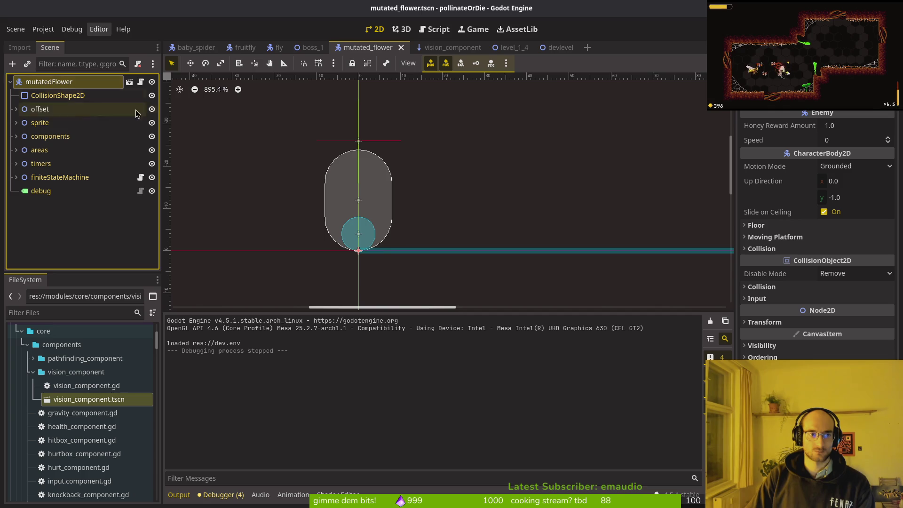
{"action": "mouse_move", "coordinate": [282, 184]}
{"action": "left_mouse_down"}
{"action": "mouse_move", "coordinate": [253, 171]}
{"action": "mouse_move", "coordinate": [323, 168]}
{"action": "mouse_move", "coordinate": [296, 167]}
{"action": "left_mouse_up"}
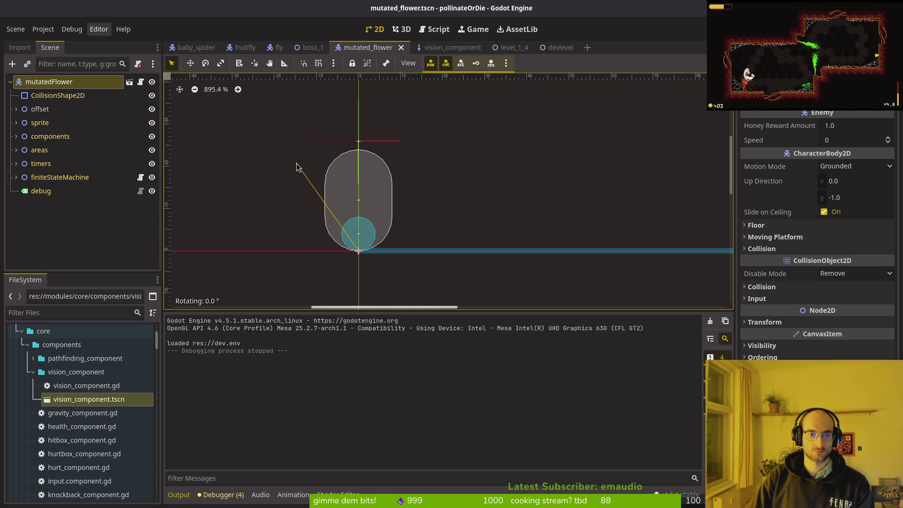
Reset the VisionComponent Target Position, then undo it to keep 300 px, and zoom out
{"action": "left_click", "coordinate": [438, 49]}
{"action": "scroll", "coordinate": [438, 144], "scroll_direction": "down", "scroll_amount": 2}
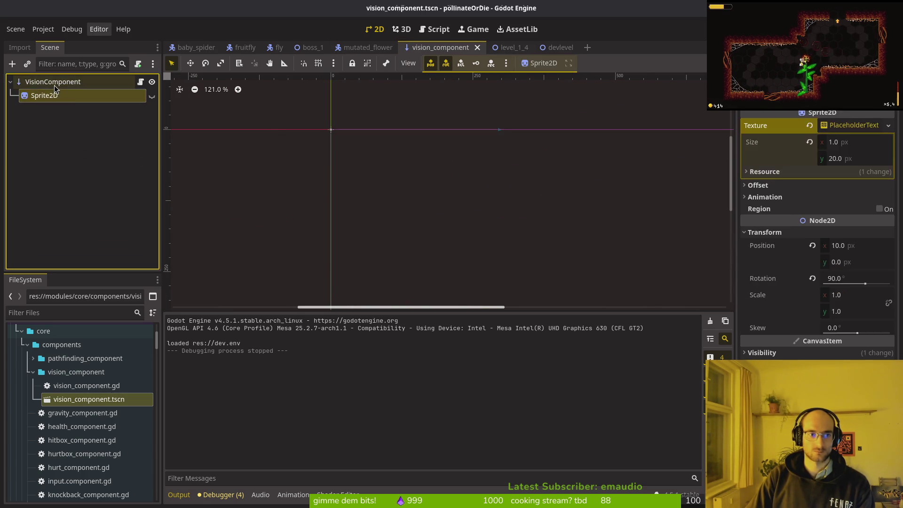
{"action": "left_click", "coordinate": [809, 181]}
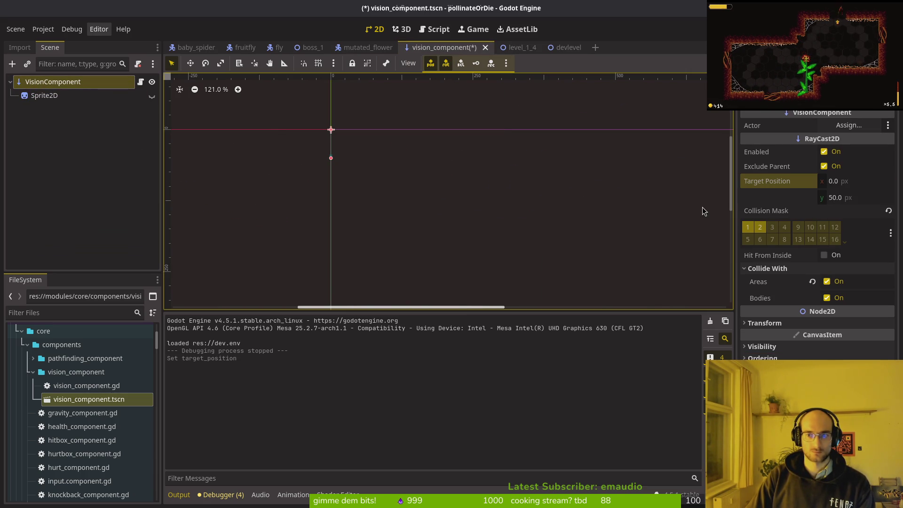
{"action": "key", "text": "ctrl+z"}
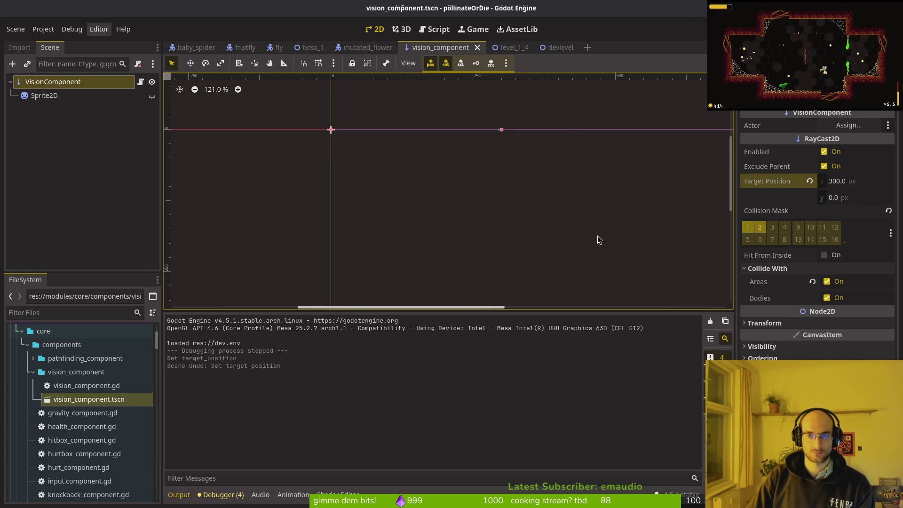
{"action": "left_click", "coordinate": [397, 52]}
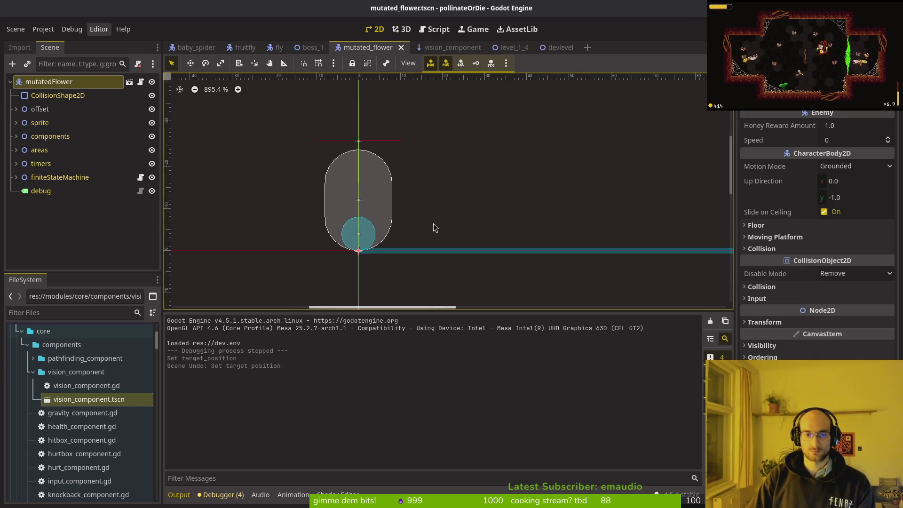
{"action": "scroll", "coordinate": [475, 234], "scroll_direction": "down", "scroll_amount": 4}
{"action": "scroll", "coordinate": [493, 241], "scroll_direction": "down", "scroll_amount": 4}
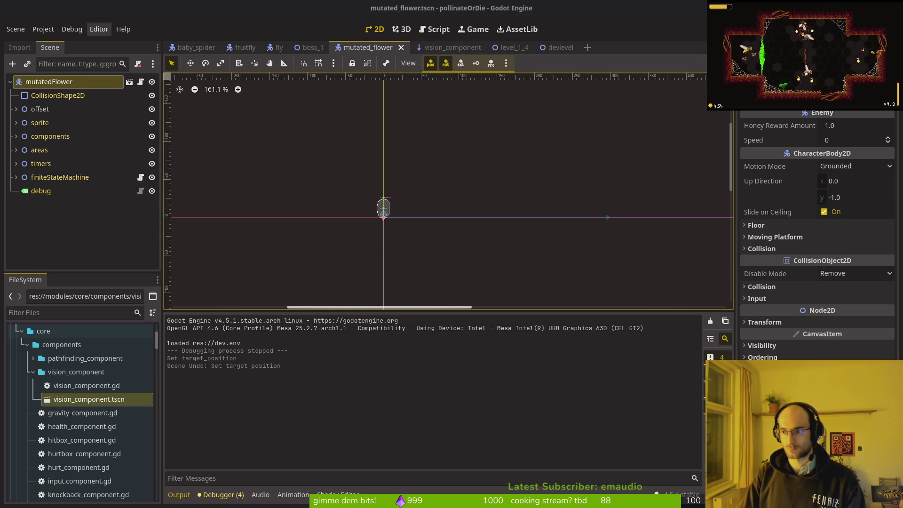
{"action": "key", "text": "alt+Tab"}
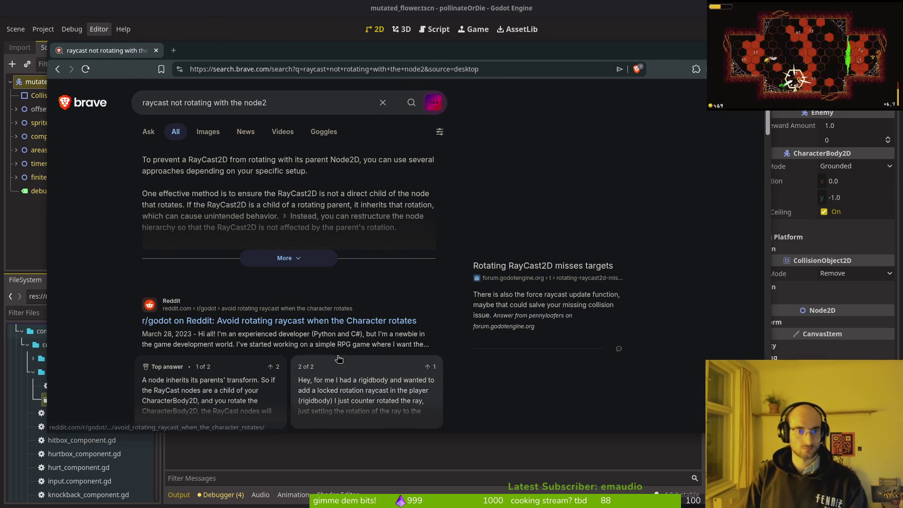
Refine the raycast-not-rotating search query and scroll through the results
{"action": "left_click", "coordinate": [219, 111]}
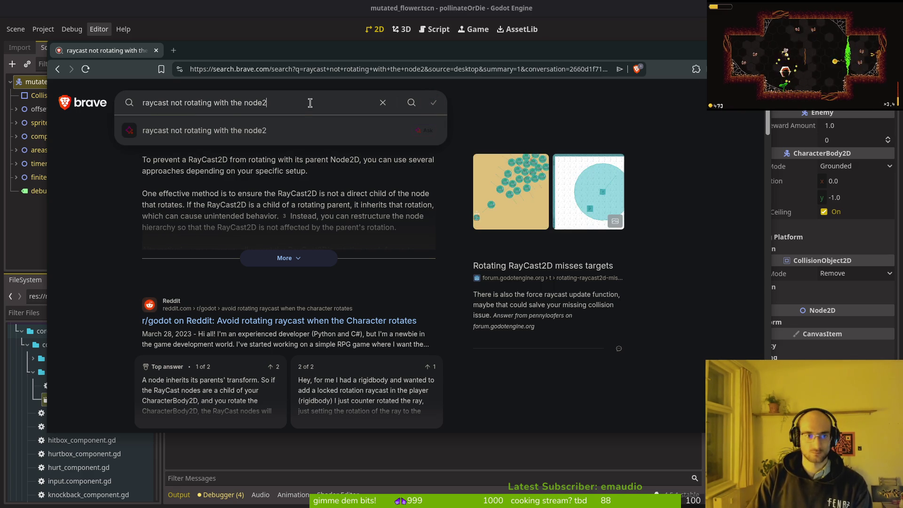
{"action": "type", "text": " parent"}
{"action": "key", "text": "Return"}
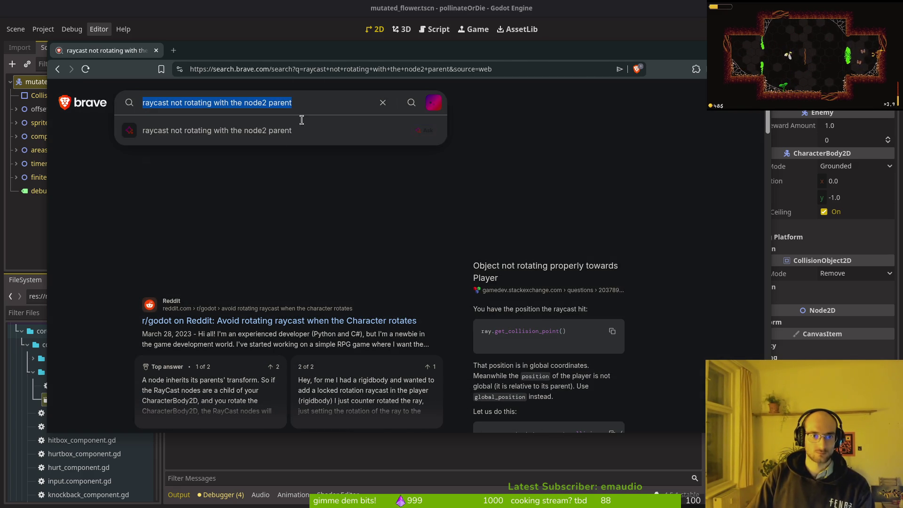
{"action": "scroll", "coordinate": [109, 253], "scroll_direction": "down", "scroll_amount": 6}
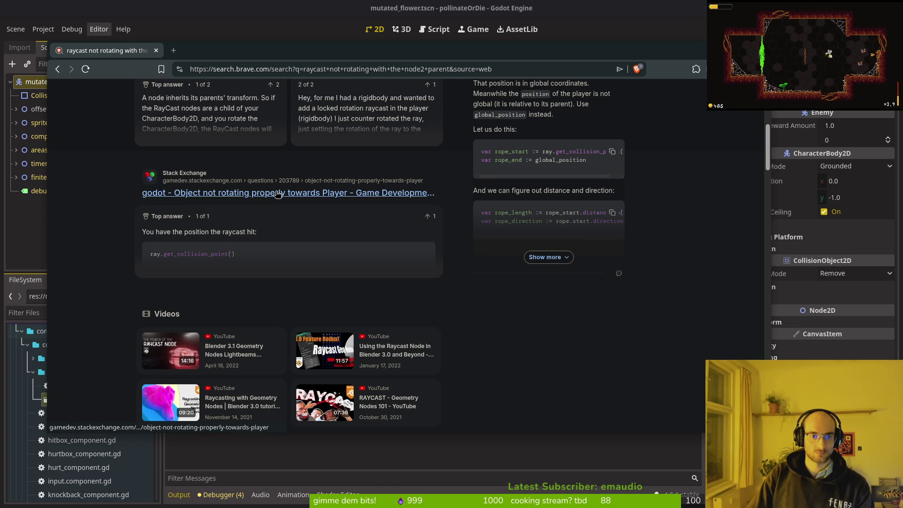
{"action": "scroll", "coordinate": [125, 282], "scroll_direction": "down", "scroll_amount": 5}
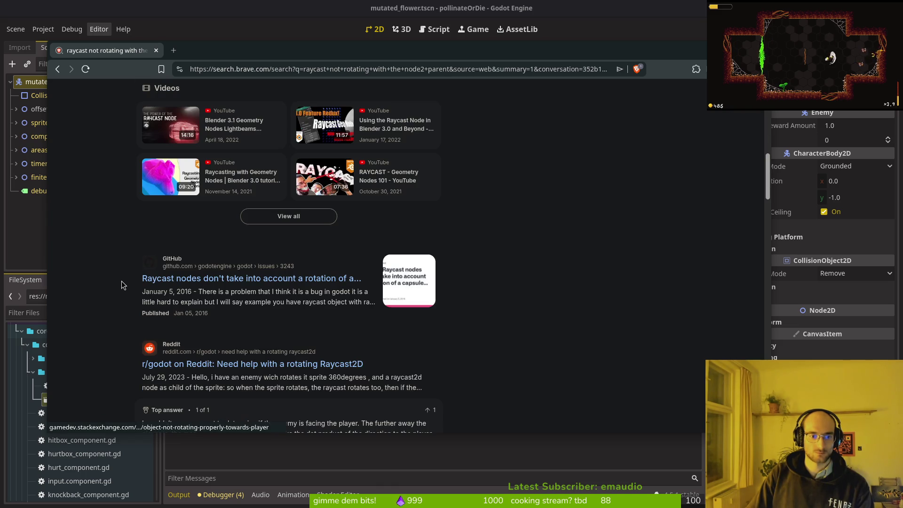
Read the GitHub issue on raycast rotation, review more results, then close the browser
{"action": "left_click", "coordinate": [214, 286]}
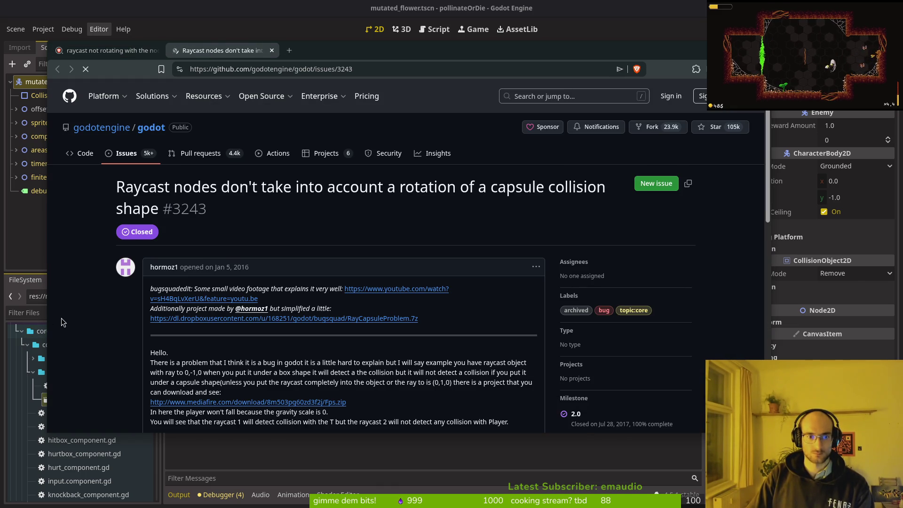
{"action": "left_click", "coordinate": [131, 52]}
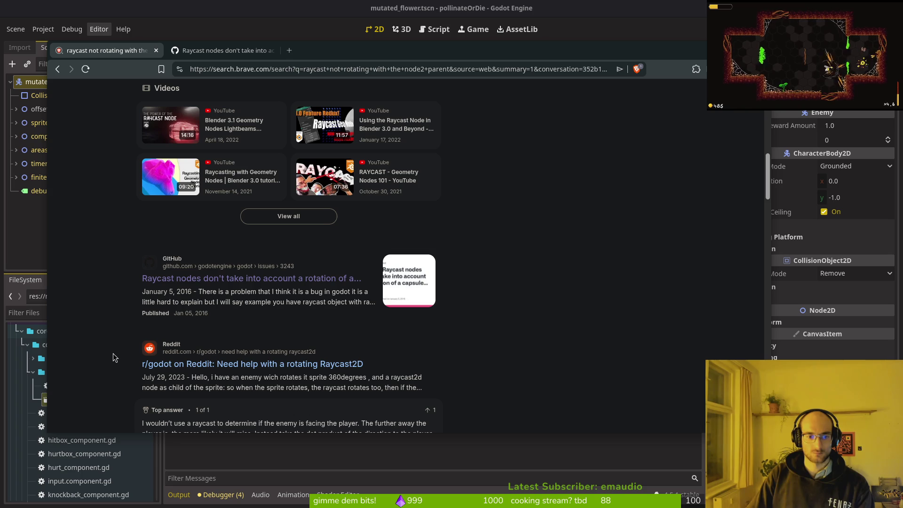
{"action": "scroll", "coordinate": [100, 352], "scroll_direction": "down", "scroll_amount": 6}
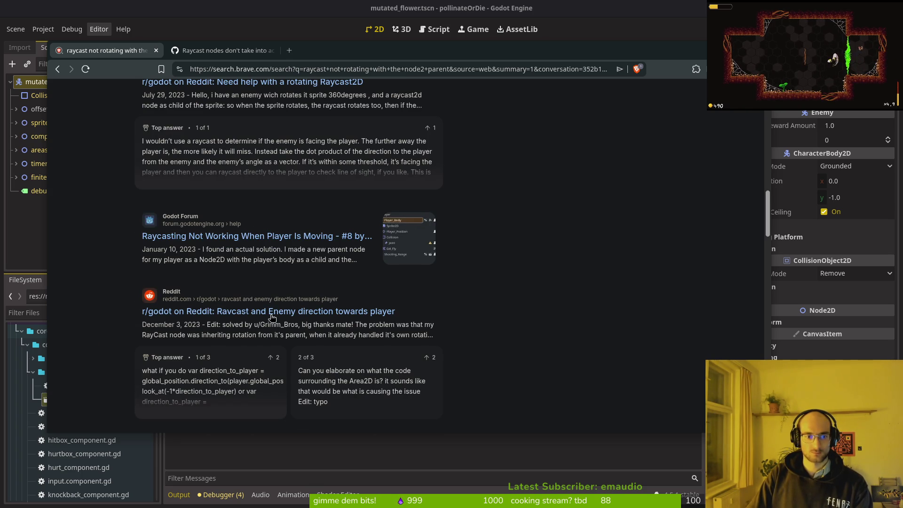
{"action": "scroll", "coordinate": [271, 315], "scroll_direction": "down", "scroll_amount": 4}
{"action": "scroll", "coordinate": [269, 315], "scroll_direction": "down", "scroll_amount": 1}
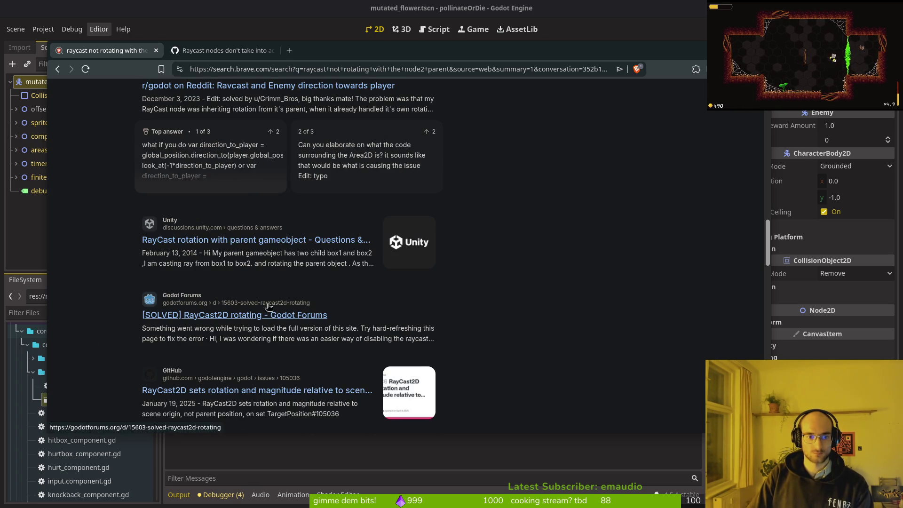
{"action": "scroll", "coordinate": [241, 306], "scroll_direction": "down", "scroll_amount": 4}
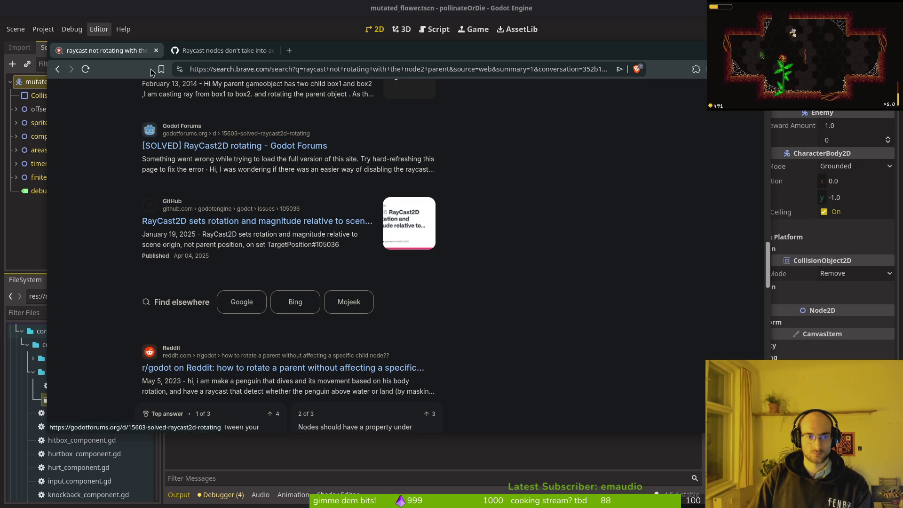
{"action": "left_click", "coordinate": [155, 50]}
{"action": "left_click", "coordinate": [155, 51]}
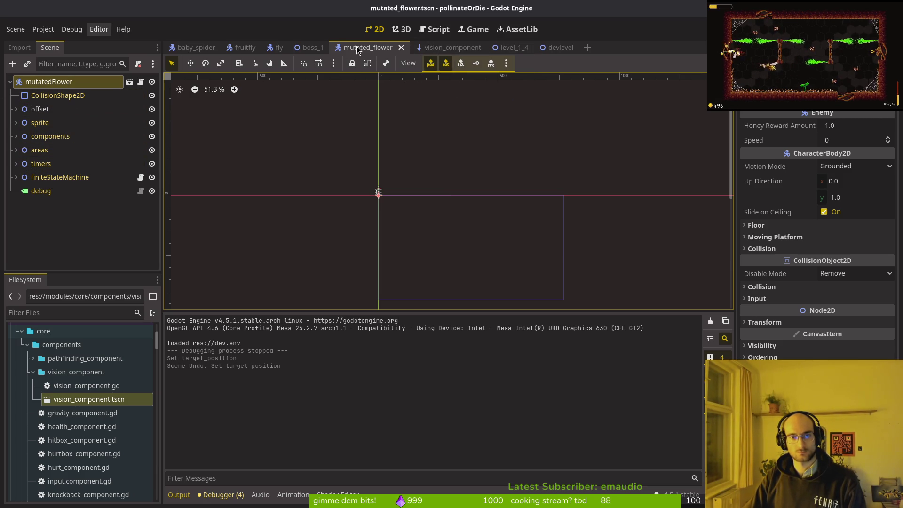
Expand the components group and inspect the VisionComponent ray settings
{"action": "left_click", "coordinate": [49, 136]}
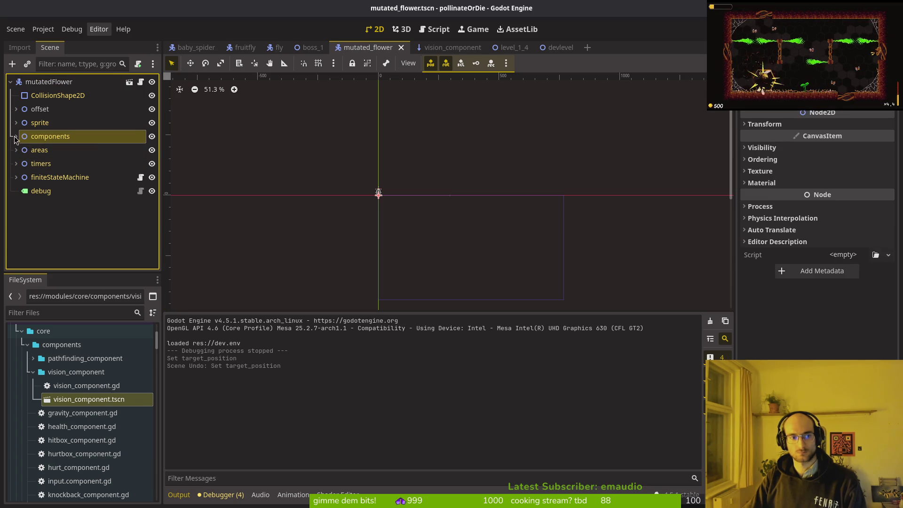
{"action": "left_click", "coordinate": [16, 136]}
{"action": "left_click", "coordinate": [61, 232]}
{"action": "scroll", "coordinate": [445, 196], "scroll_direction": "up", "scroll_amount": 5}
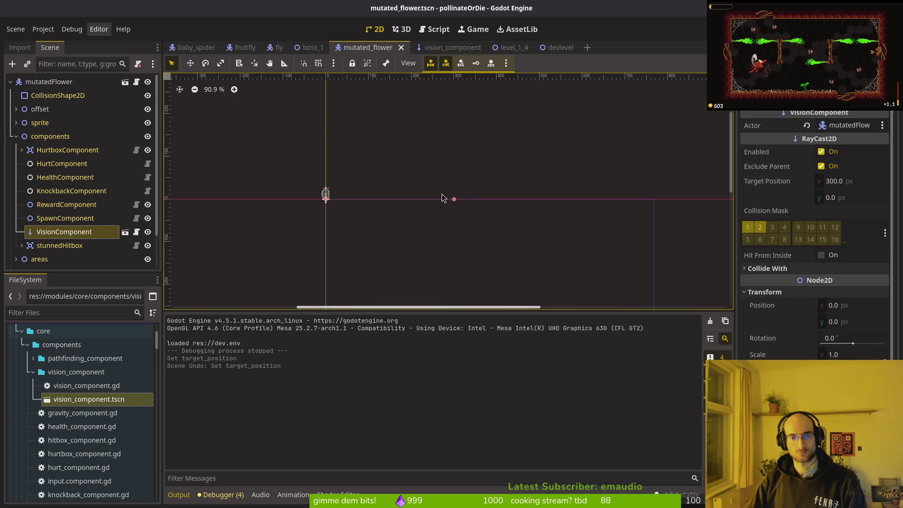
{"action": "scroll", "coordinate": [311, 200], "scroll_direction": "up", "scroll_amount": 2}
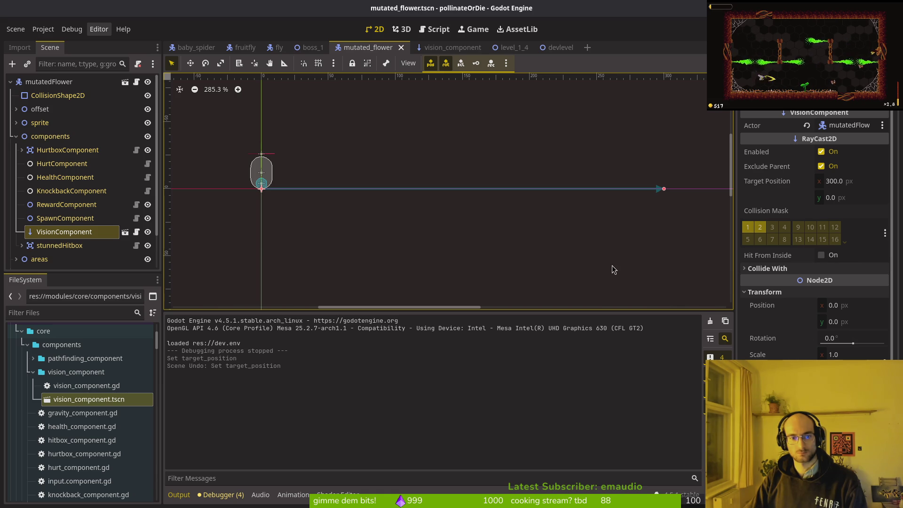
{"action": "scroll", "coordinate": [470, 188], "scroll_direction": "down", "scroll_amount": 2}
Save the mutated_flower scene, then run the game and stop it
{"action": "key", "text": "ctrl+s"}
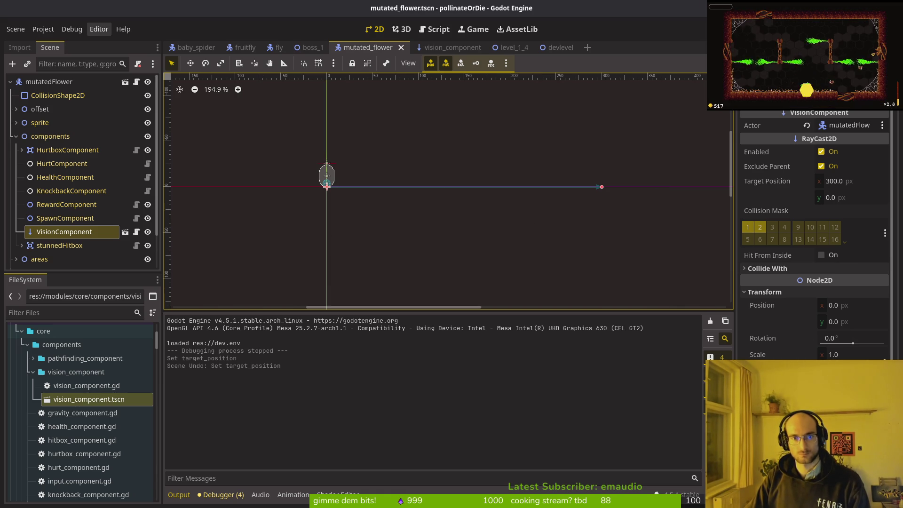
{"action": "key", "text": "F5"}
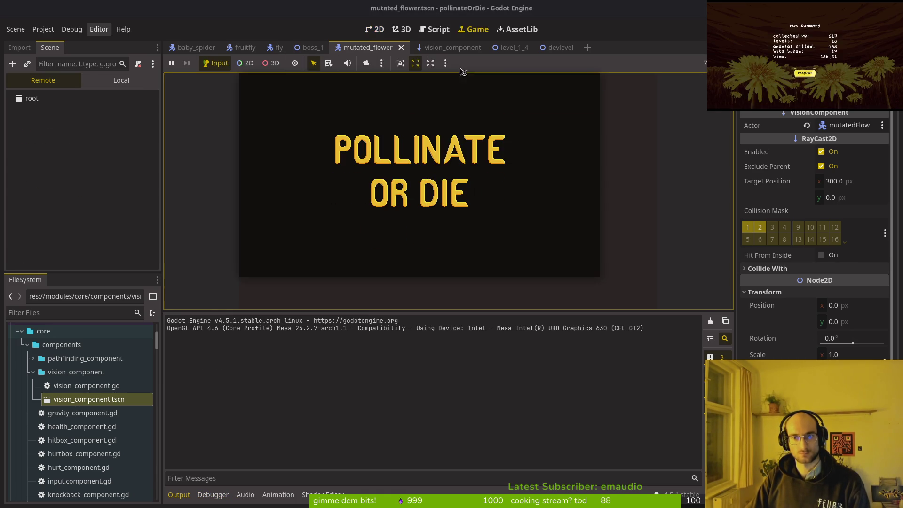
{"action": "key", "text": "F8"}
In devlevel, duplicate the flower spawn marker into wave1
{"action": "left_click", "coordinate": [555, 50]}
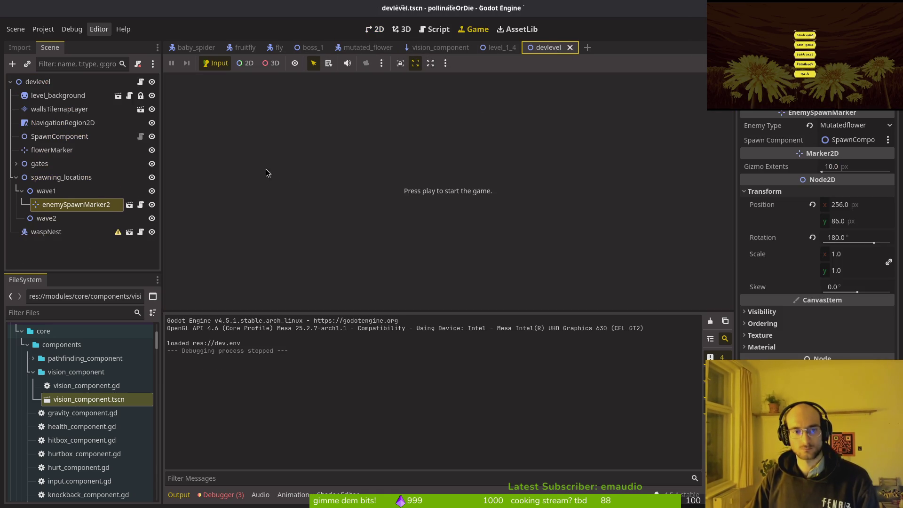
{"action": "key", "text": "ctrl+c"}
{"action": "key", "text": "ctrl+v"}
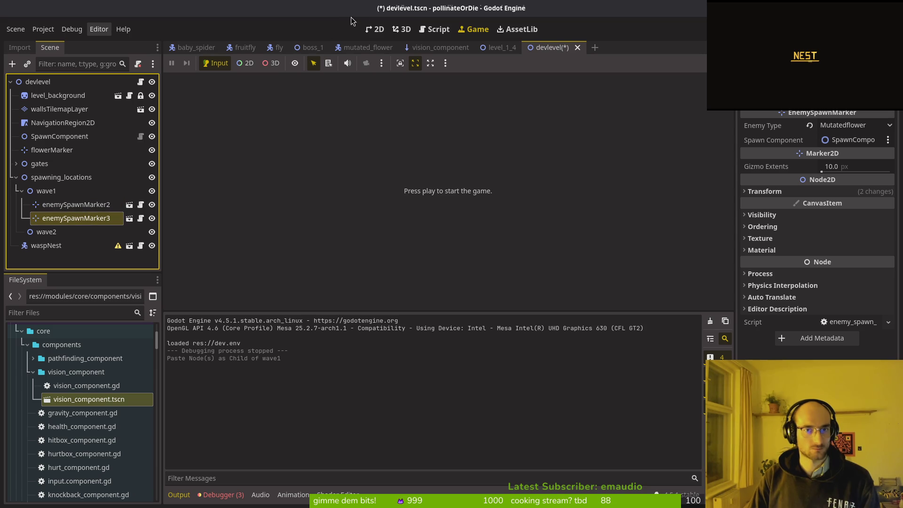
Move the new marker to the lower right at (509, 321) and rotate it to 345°
{"action": "left_click", "coordinate": [392, 30]}
{"action": "left_click", "coordinate": [376, 29]}
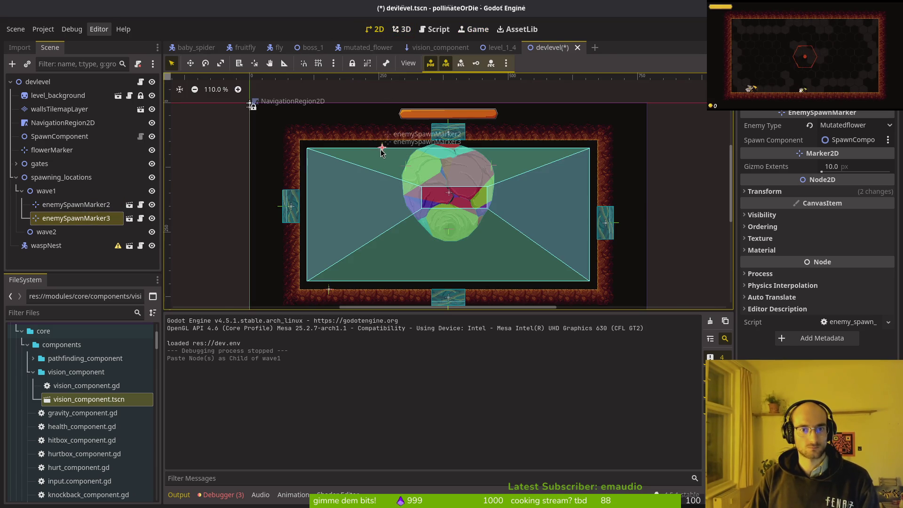
{"action": "mouse_move", "coordinate": [381, 149]}
{"action": "left_mouse_down"}
{"action": "mouse_move", "coordinate": [406, 199]}
{"action": "mouse_move", "coordinate": [379, 212]}
{"action": "left_mouse_up"}
{"action": "key", "text": "ctrl+z"}
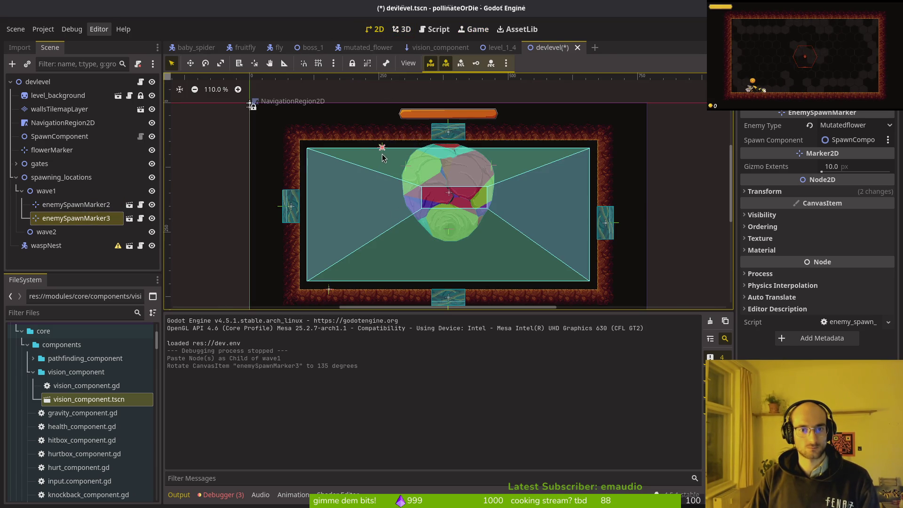
{"action": "left_click_drag", "start_coordinate": [383, 148], "coordinate": [525, 279]}
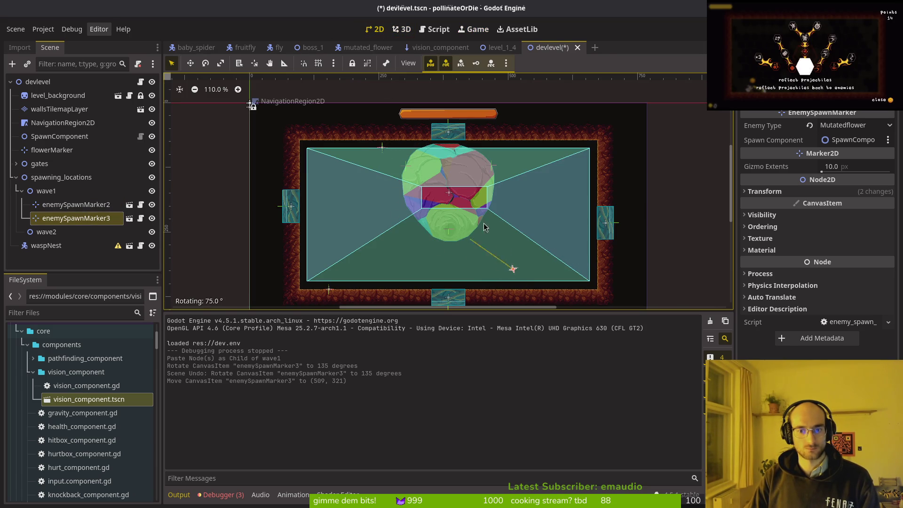
{"action": "mouse_move", "coordinate": [485, 229]}
{"action": "left_mouse_down"}
{"action": "mouse_move", "coordinate": [529, 207]}
{"action": "mouse_move", "coordinate": [531, 262]}
{"action": "mouse_move", "coordinate": [517, 271]}
{"action": "left_mouse_up"}
Launch devlevel, start a game, move the bee left, right and up toward the hive, then close it
{"action": "key", "text": "F6"}
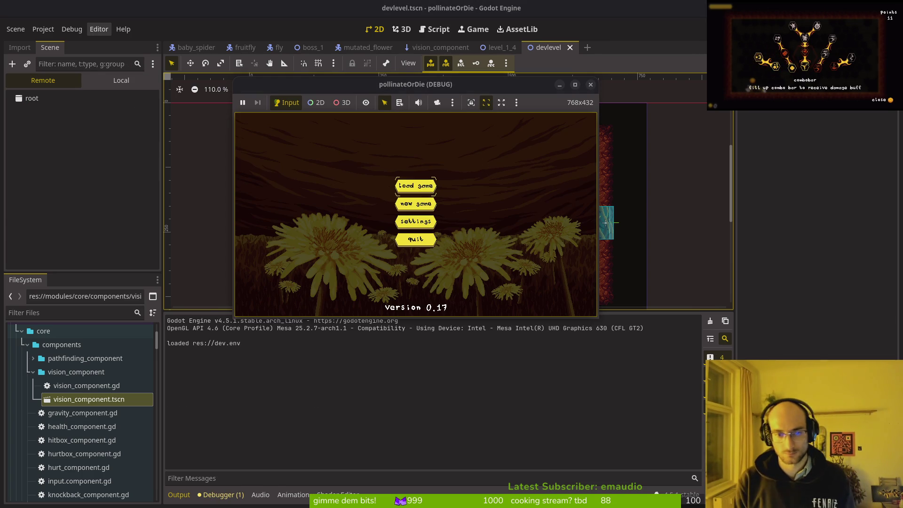
{"action": "key", "text": "Return"}
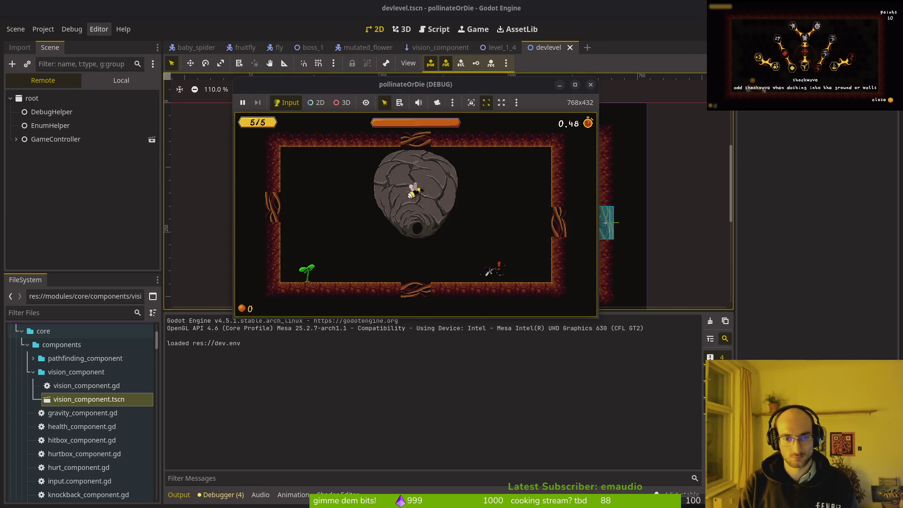
{"action": "key", "text": "a"}
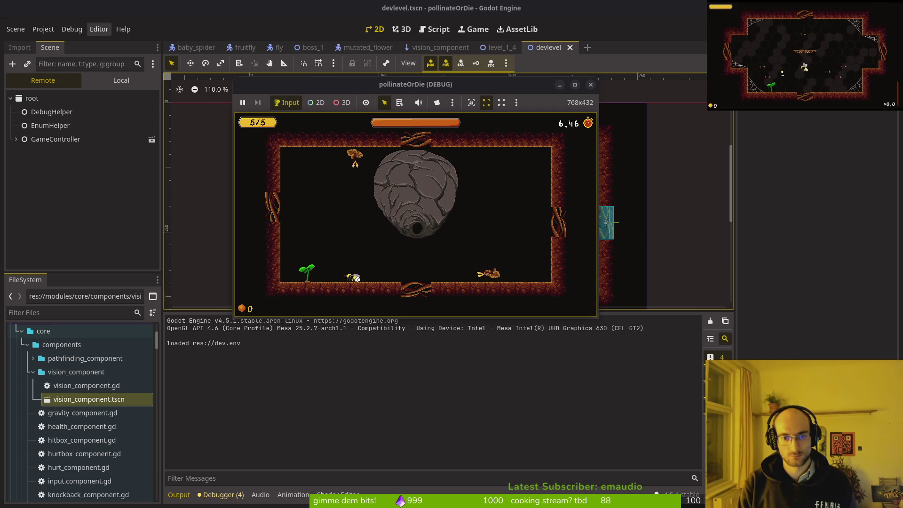
{"action": "key", "text": "d"}
{"action": "key", "text": "a"}
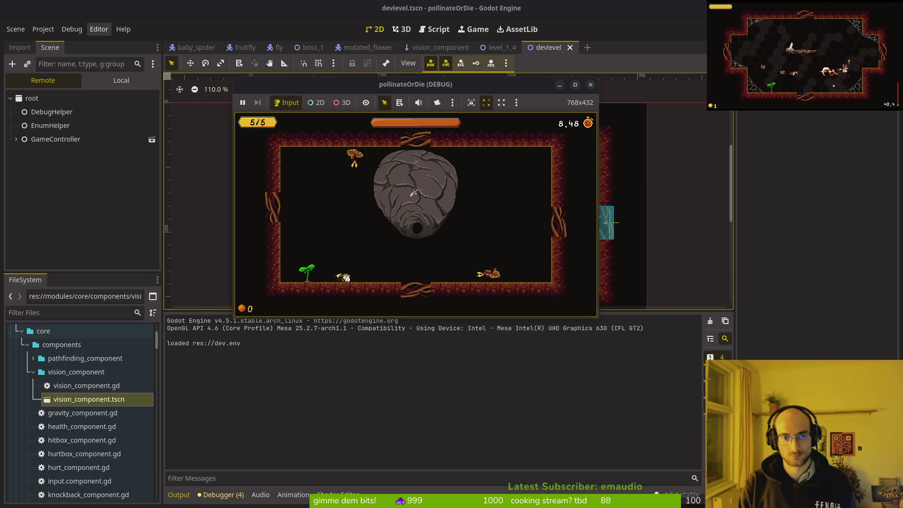
{"action": "key", "text": "w"}
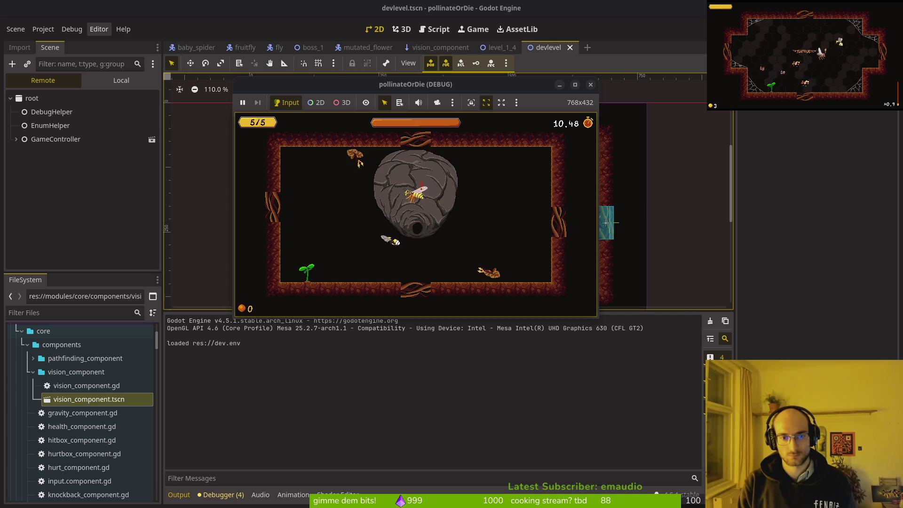
{"action": "key", "text": "a"}
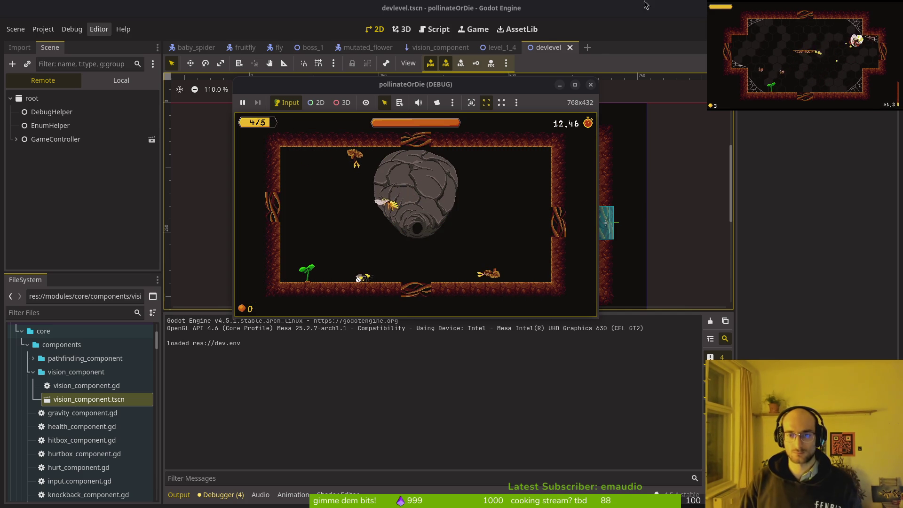
{"action": "left_click", "coordinate": [591, 85]}
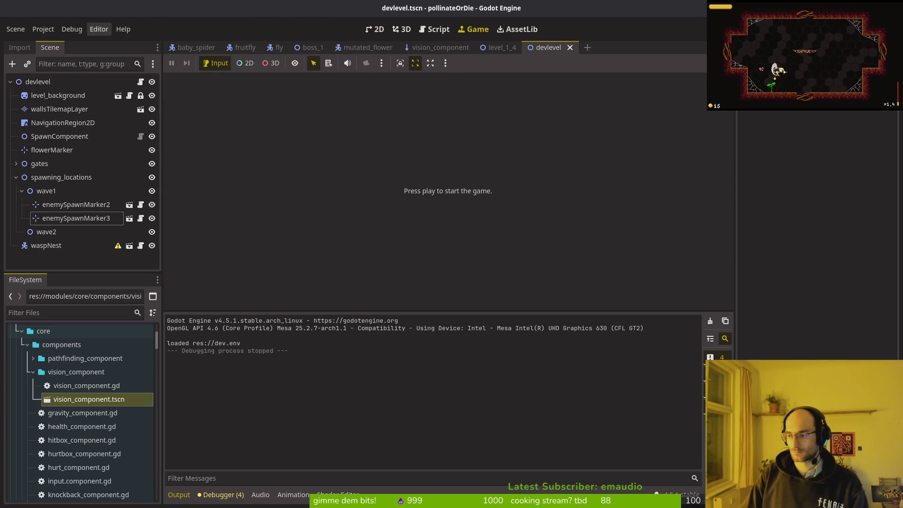
Search Neovim's file finder for the flower script, opening flower.gd
{"action": "key", "text": "alt+Tab"}
{"action": "key", "text": "space"}
{"action": "key", "text": "f"}
{"action": "key", "text": "f"}
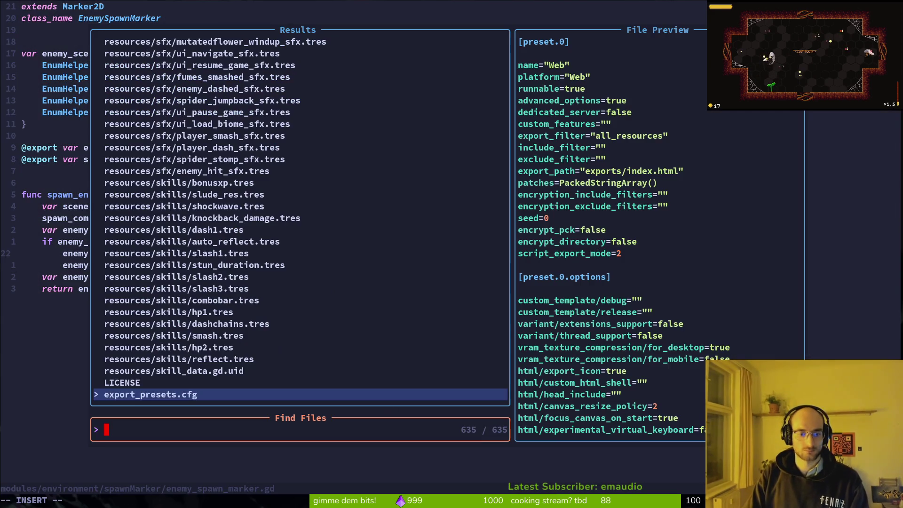
{"action": "type", "text": "mtflower"}
{"action": "key", "text": "Return"}
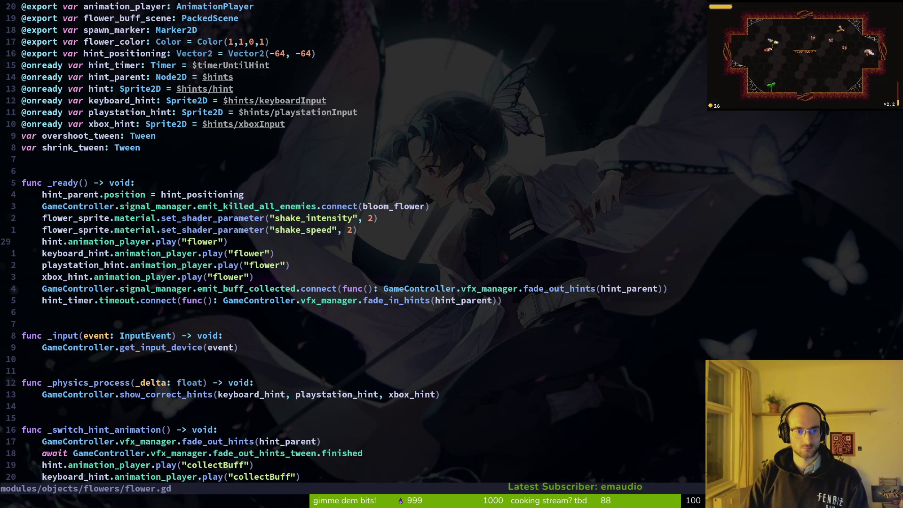
{"action": "key", "text": "space"}
{"action": "key", "text": "f"}
{"action": "key", "text": "f"}
{"action": "type", "text": "mut"}
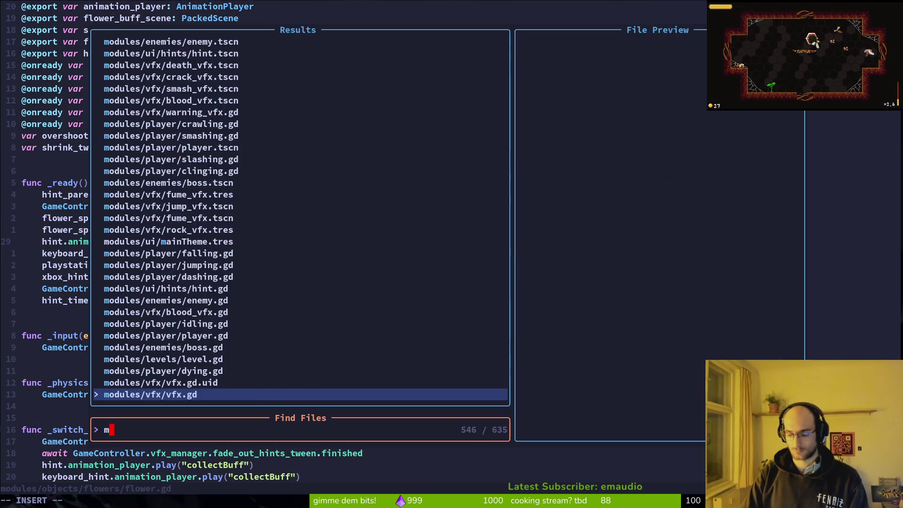
{"action": "key", "text": "Escape"}
Quit to the shell and review the mutated_flower.gd diff in tig
{"action": "key", "text": "Return"}
{"action": "type", "text": "tig"}
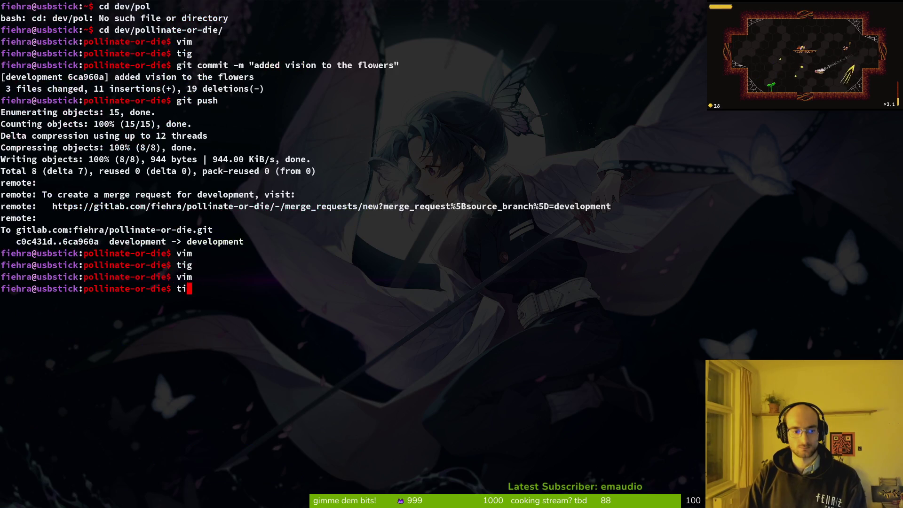
{"action": "key", "text": "Return"}
{"action": "key", "text": "j"}
{"action": "key", "text": "j"}
{"action": "key", "text": "Return"}
{"action": "key", "text": "q"}
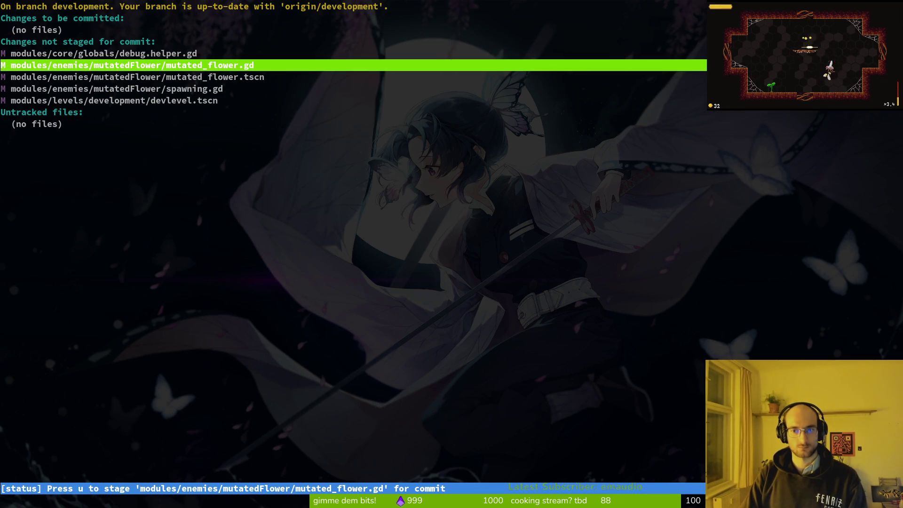
{"action": "key", "text": "q"}
Relaunch Neovim and open mutated_flower.gd with Find Files
{"action": "key", "text": "Return"}
{"action": "key", "text": "space"}
{"action": "key", "text": "f"}
{"action": "key", "text": "f"}
{"action": "type", "text": "mutflower"}
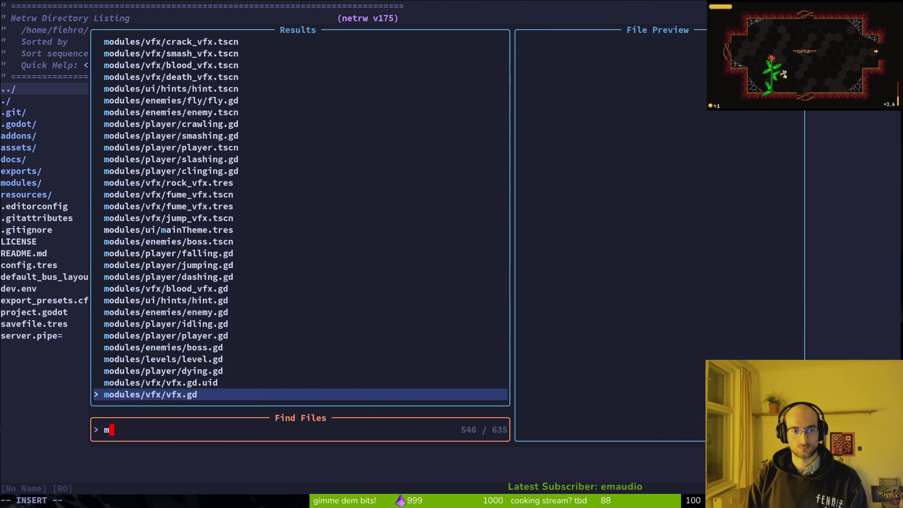
{"action": "key", "text": "Return"}
Step back through earlier versions of mutated_flower.gd with undo, then redo to the newest
{"action": "key", "text": "u"}
{"action": "key", "text": "u"}
{"action": "key", "text": "u"}
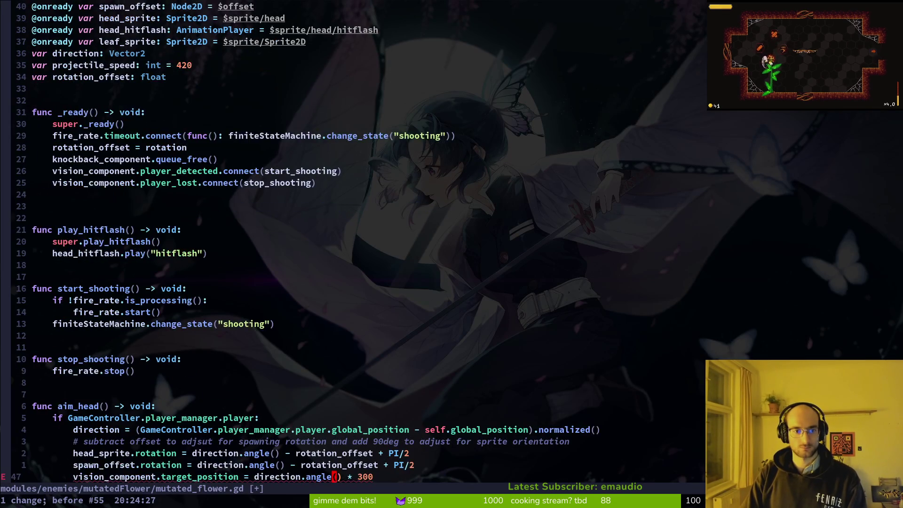
{"action": "key", "text": "u"}
{"action": "key", "text": "u"}
{"action": "key", "text": "u"}
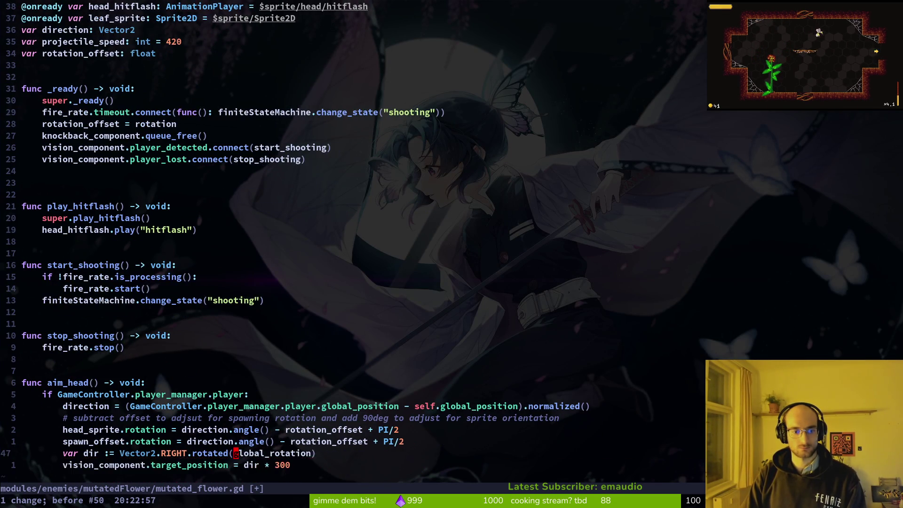
{"action": "key", "text": "u"}
{"action": "key", "text": "u"}
{"action": "key", "text": "u"}
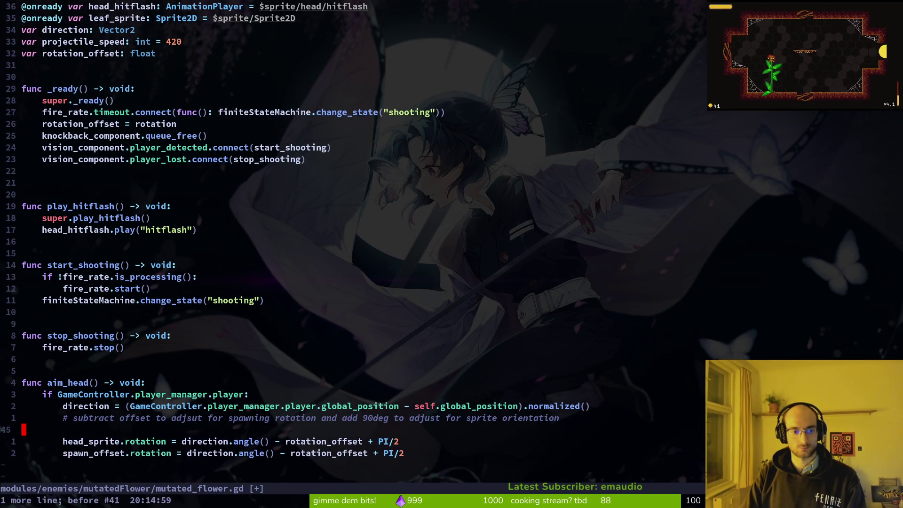
{"action": "key", "text": "u"}
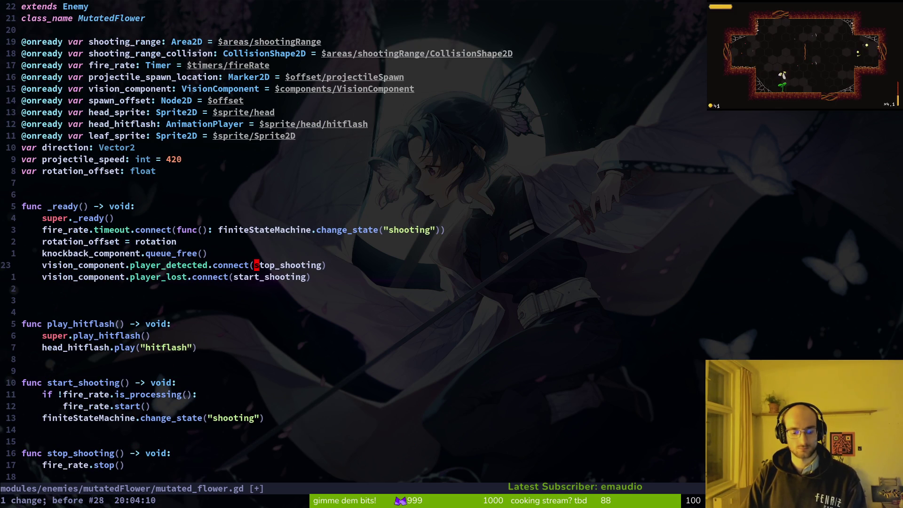
{"action": "key", "text": "ctrl+r"}
{"action": "key", "text": "ctrl+r"}
{"action": "key", "text": "u"}
{"action": "key", "text": "u"}
{"action": "key", "text": "u"}
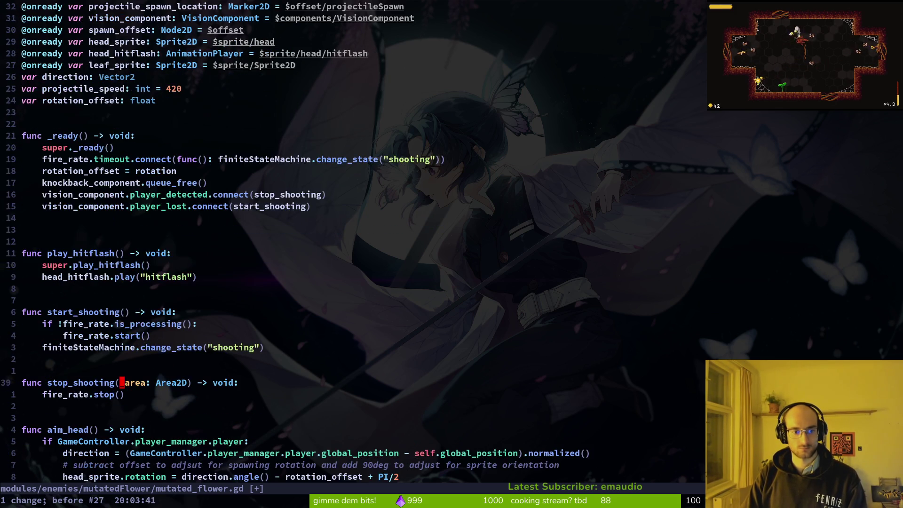
{"action": "key", "text": "u"}
{"action": "key", "text": "u"}
{"action": "key", "text": "u"}
{"action": "key", "text": "u"}
{"action": "key", "text": "u"}
{"action": "key", "text": "u"}
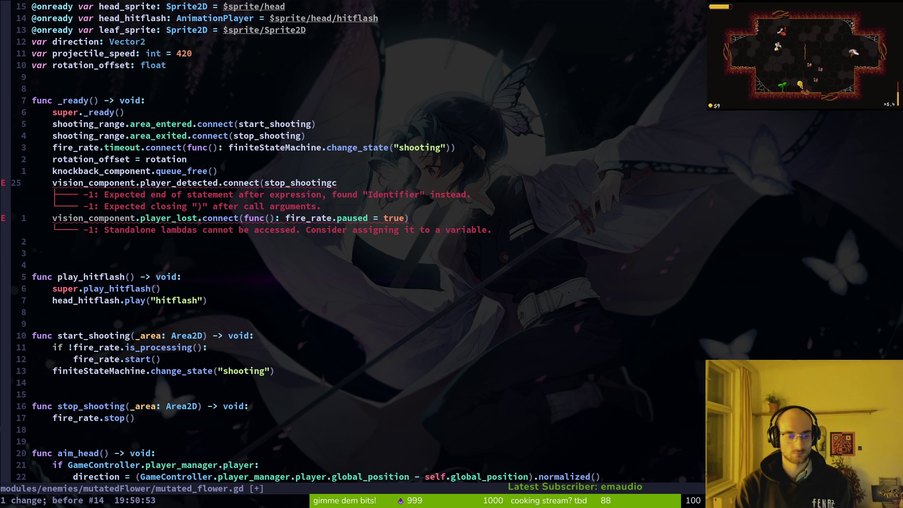
{"action": "key", "text": "ctrl+r"}
{"action": "key", "text": "ctrl+r"}
{"action": "key", "text": "ctrl+r"}
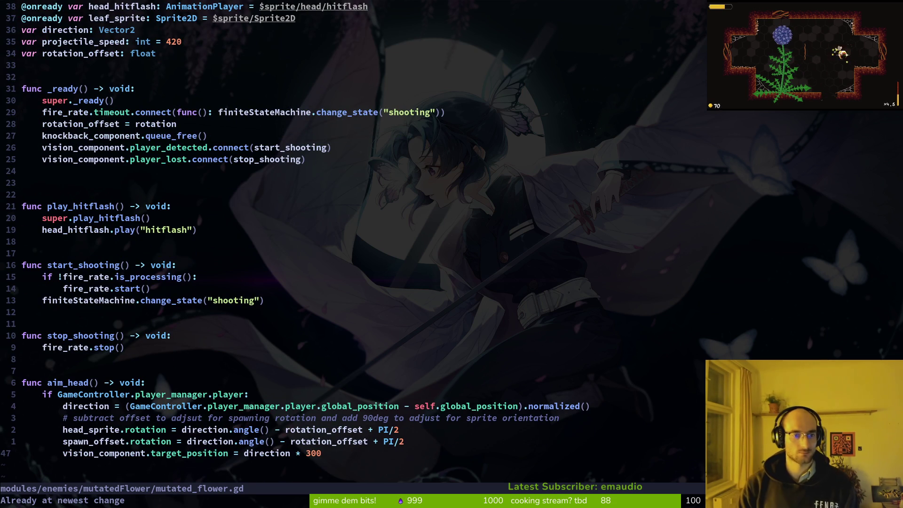
Locate the fire_rate timeout connection and queue_free lines in _ready
{"action": "left_click", "coordinate": [319, 417]}
{"action": "left_click", "coordinate": [147, 218]}
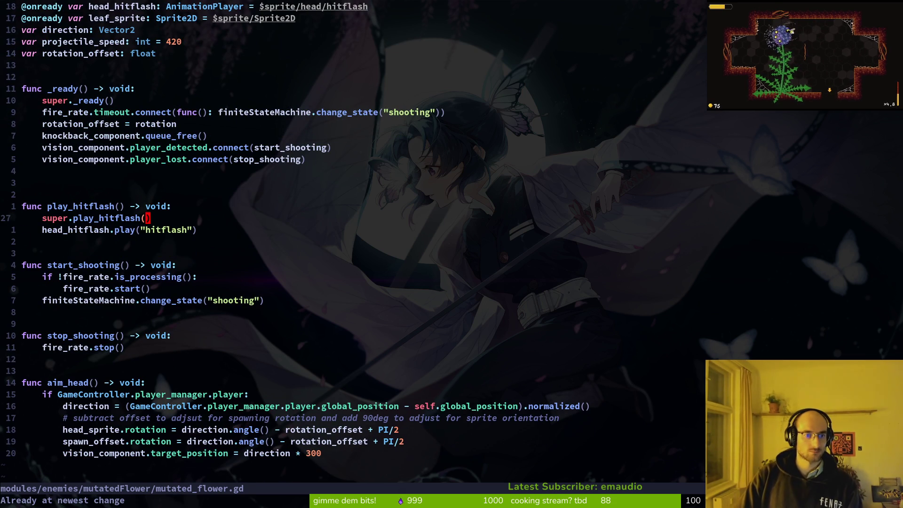
{"action": "key", "text": "j"}
{"action": "key", "text": "j"}
{"action": "key", "text": "j"}
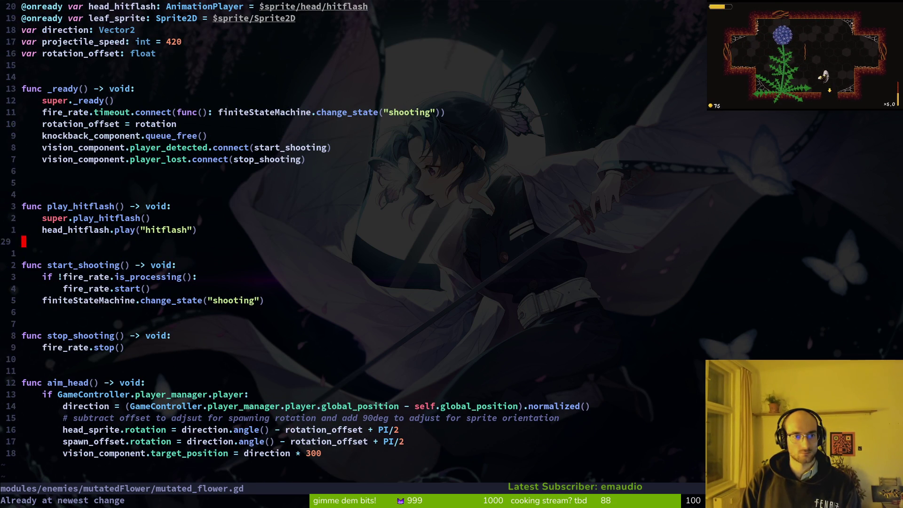
{"action": "key", "text": "k"}
{"action": "key", "text": "k"}
{"action": "key", "text": "k"}
{"action": "left_click", "coordinate": [318, 112]}
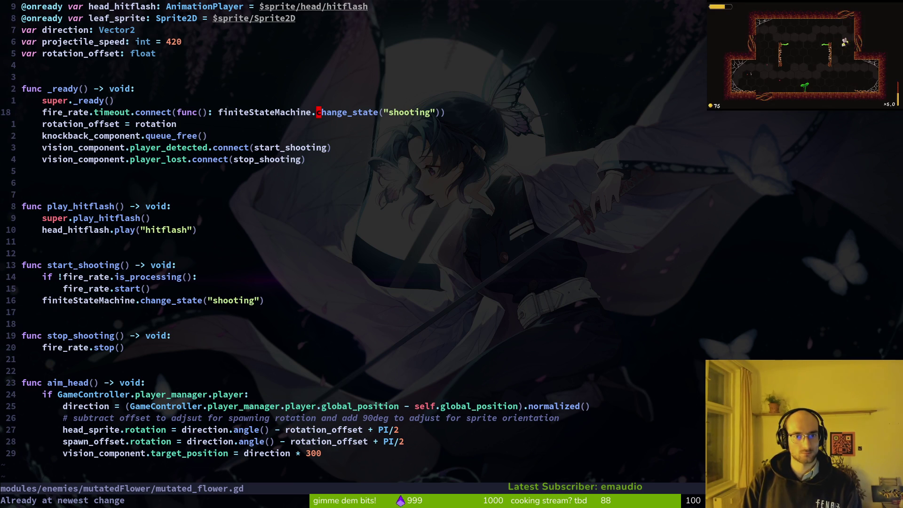
{"action": "key", "text": "V"}
{"action": "key", "text": "Escape"}
{"action": "key", "text": "j"}
{"action": "key", "text": "V"}
{"action": "key", "text": "Escape"}
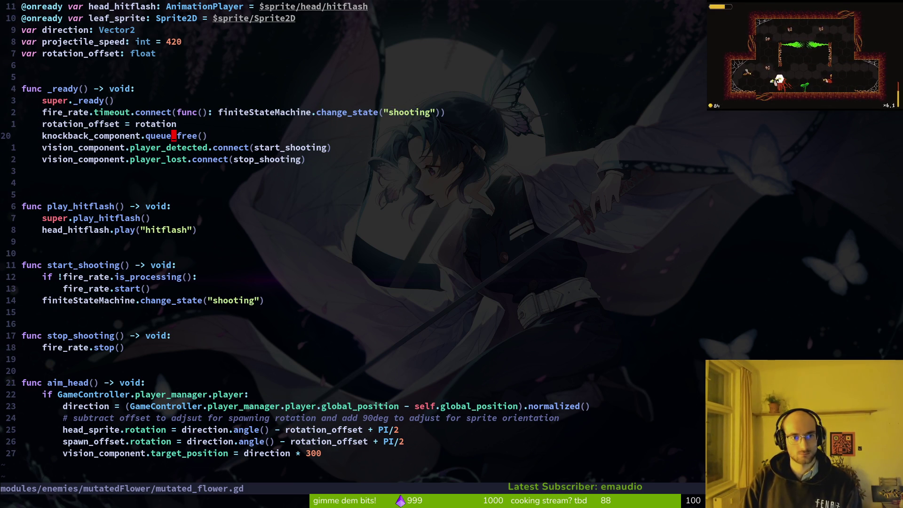
Move knockback_component.queue_free() up to right after super._ready() and save with :w
{"action": "key", "text": "V"}
{"action": "key", "text": "K"}
{"action": "key", "text": "K"}
{"action": "key", "text": "Escape"}
{"action": "type", "text": ":w"}
{"action": "key", "text": "Return"}
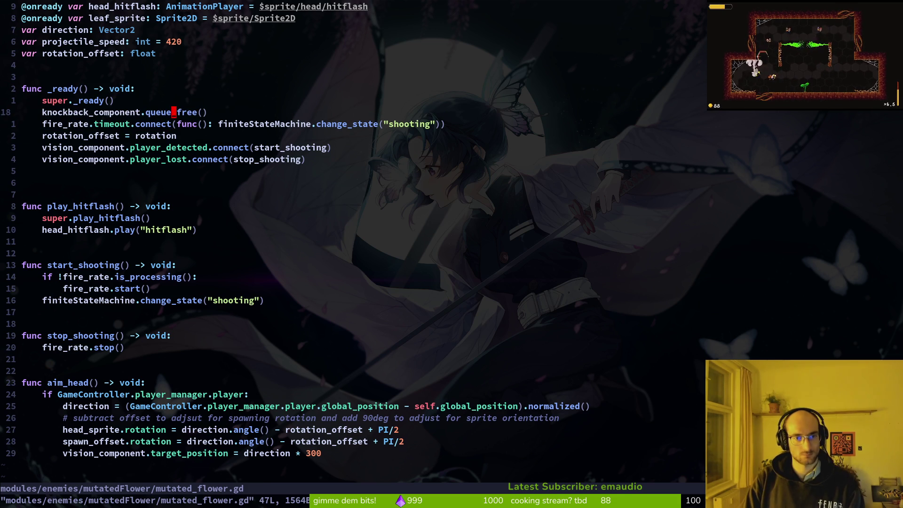
{"action": "key", "text": "j"}
{"action": "key", "text": "j"}
{"action": "key", "text": "j"}
{"action": "key", "text": "j"}
{"action": "key", "text": "j"}
{"action": "key", "text": "j"}
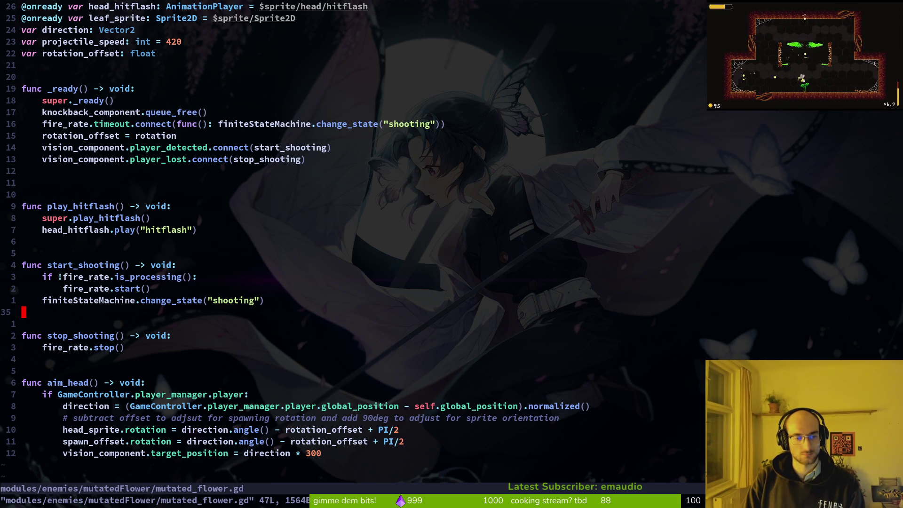
{"action": "key", "text": "alt+Tab"}
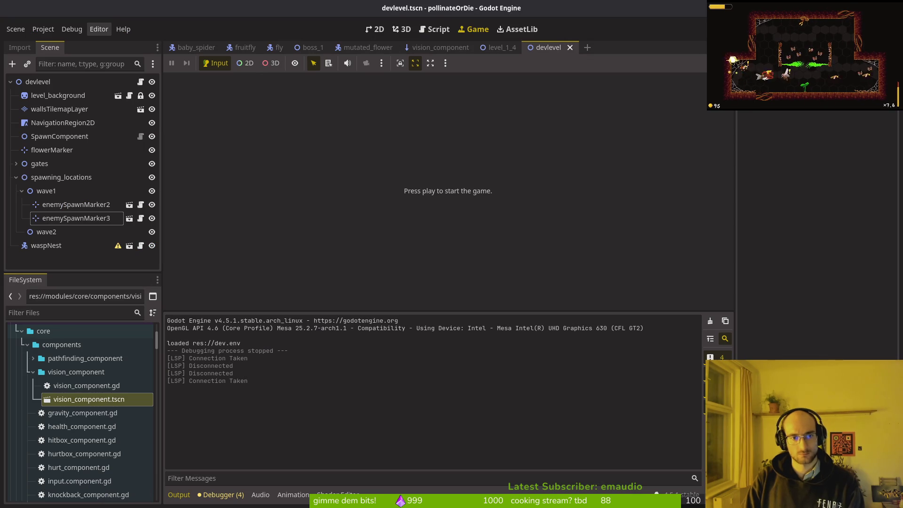
In the mutated_flower scene, expand timers and check fireRate's 3.0 s wait time
{"action": "left_click", "coordinate": [16, 177]}
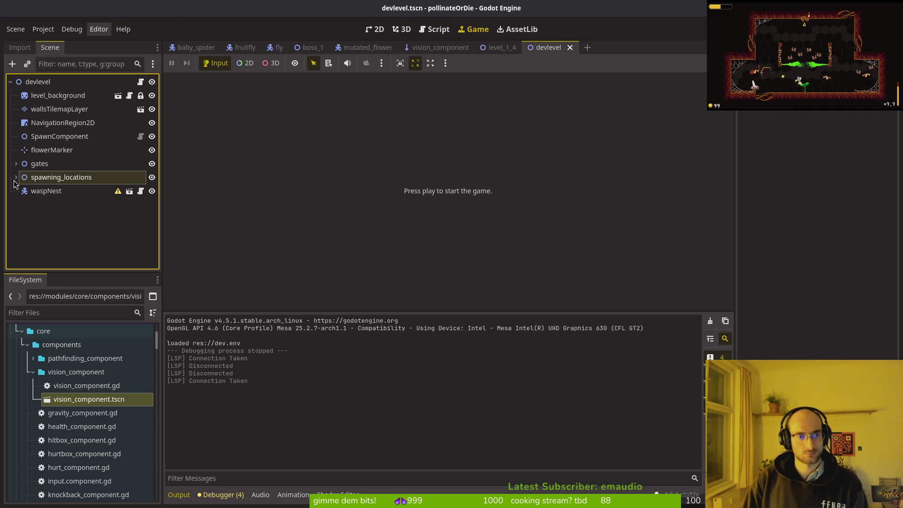
{"action": "left_click", "coordinate": [346, 48]}
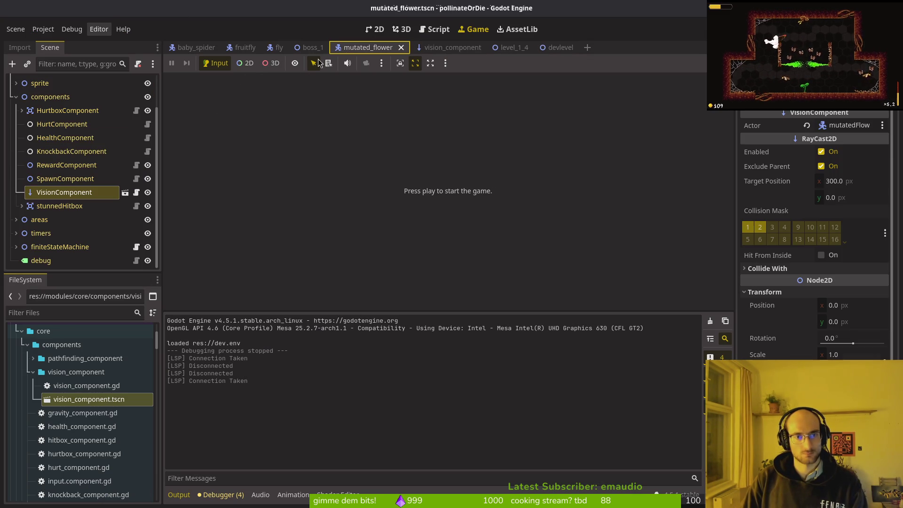
{"action": "left_click", "coordinate": [16, 233]}
{"action": "scroll", "coordinate": [70, 216], "scroll_direction": "down", "scroll_amount": 1}
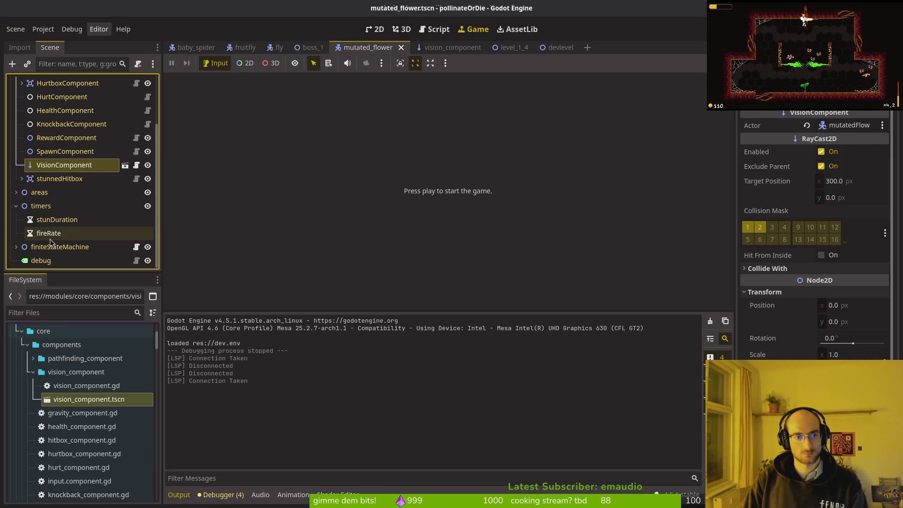
{"action": "left_click", "coordinate": [48, 233]}
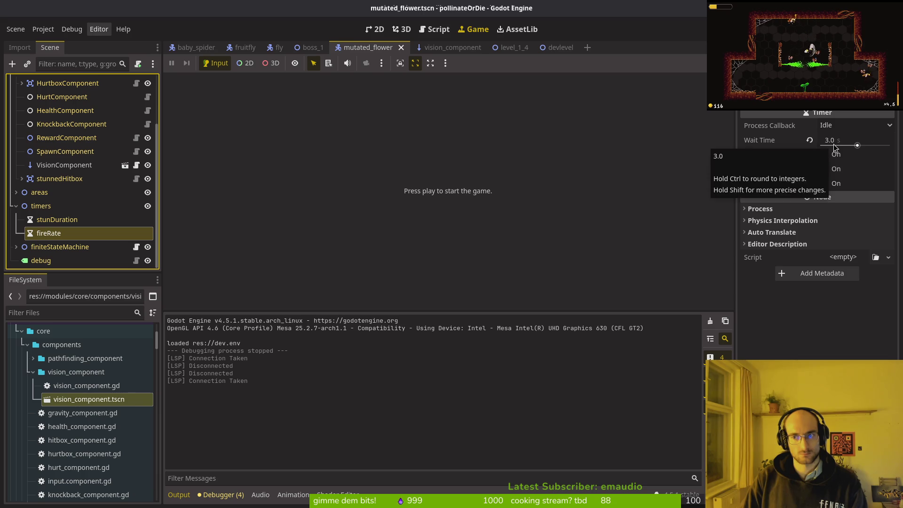
Run the game, load the save, walk the bee left and right, then stop it
{"action": "key", "text": "F6"}
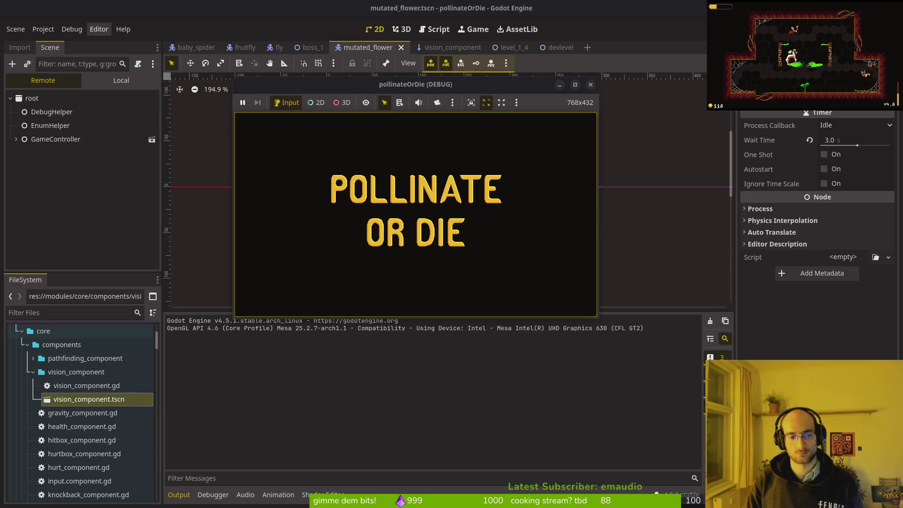
{"action": "key", "text": "Return"}
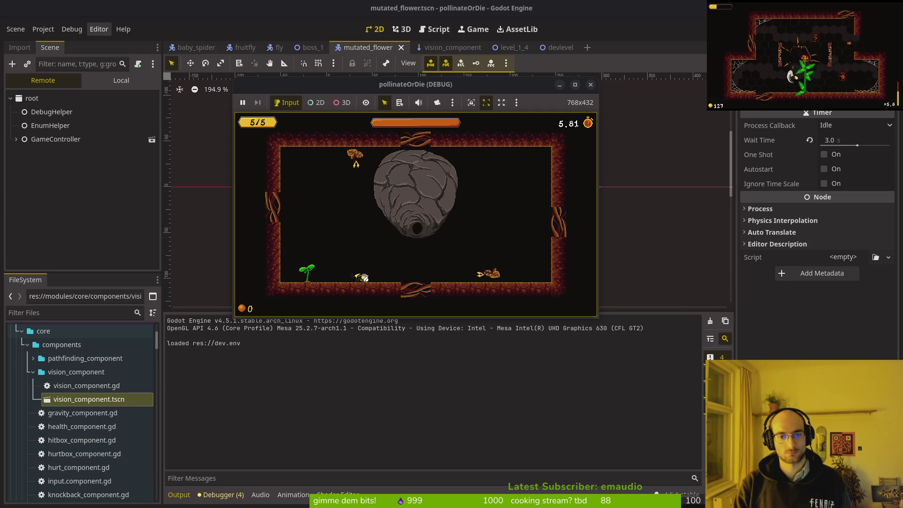
{"action": "key", "text": "Left"}
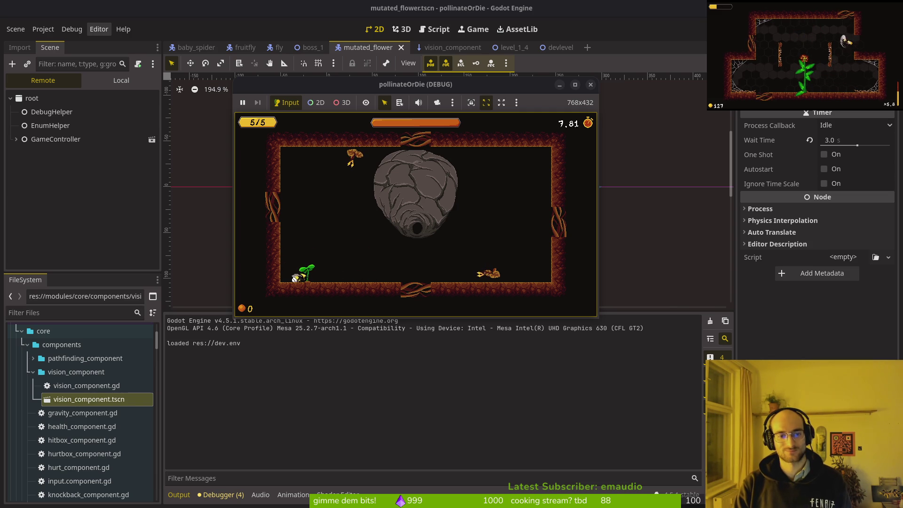
{"action": "key", "text": "Right"}
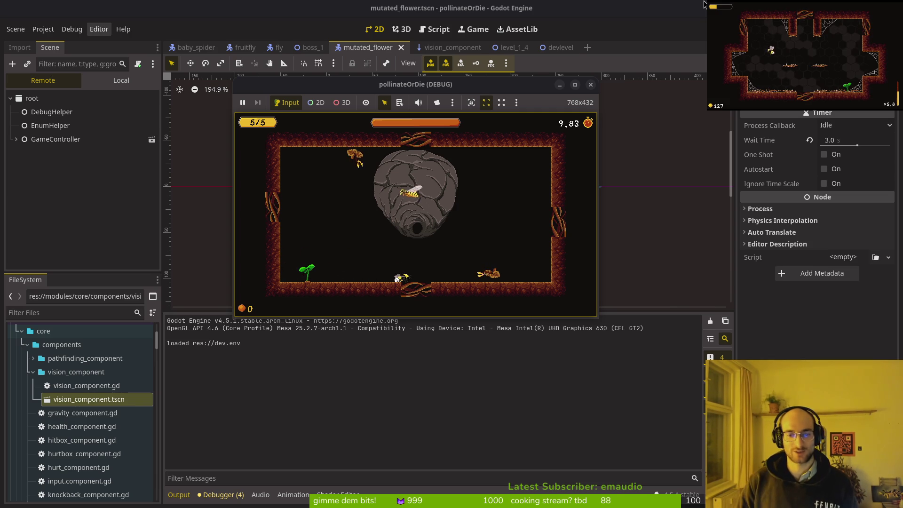
{"action": "key", "text": "F8"}
{"action": "key", "text": "alt+Tab"}
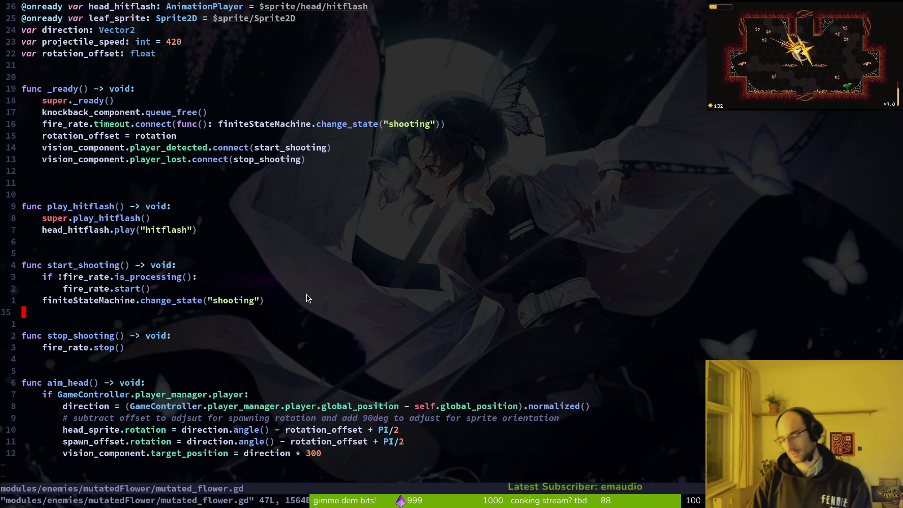
Delete the extra blank line after play_hitflash and save the script
{"action": "key", "text": "k"}
{"action": "key", "text": "k"}
{"action": "key", "text": "k"}
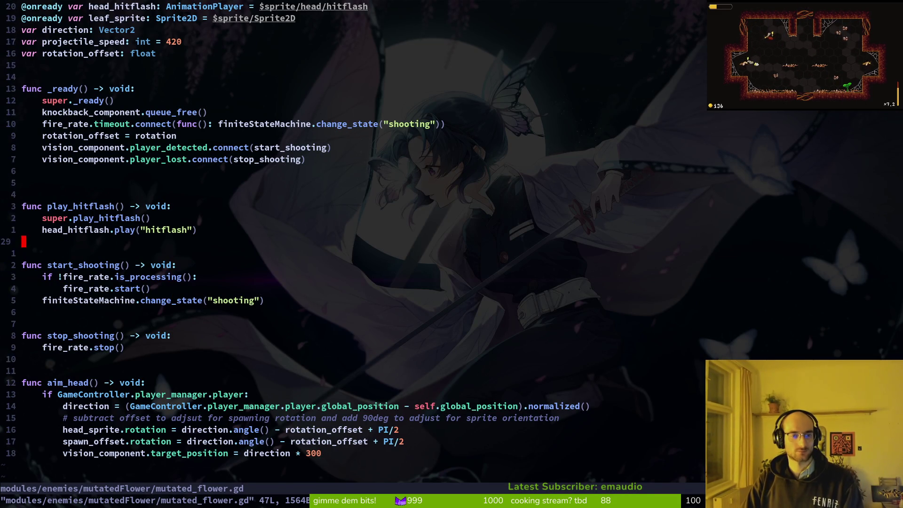
{"action": "key", "text": "k"}
{"action": "key", "text": "k"}
{"action": "key", "text": "k"}
{"action": "key", "text": "d"}
{"action": "key", "text": "d"}
{"action": "type", "text": ":write"}
{"action": "key", "text": "Return"}
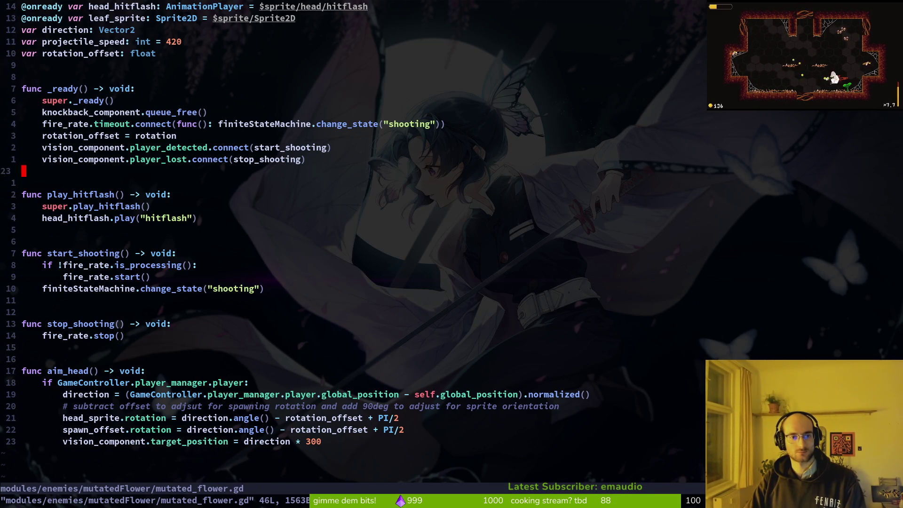
Undo the recent script edits back past the fire_rate.paused vision connections
{"action": "left_click", "coordinate": [168, 147]}
{"action": "key", "text": "u"}
{"action": "key", "text": "u"}
{"action": "key", "text": "u"}
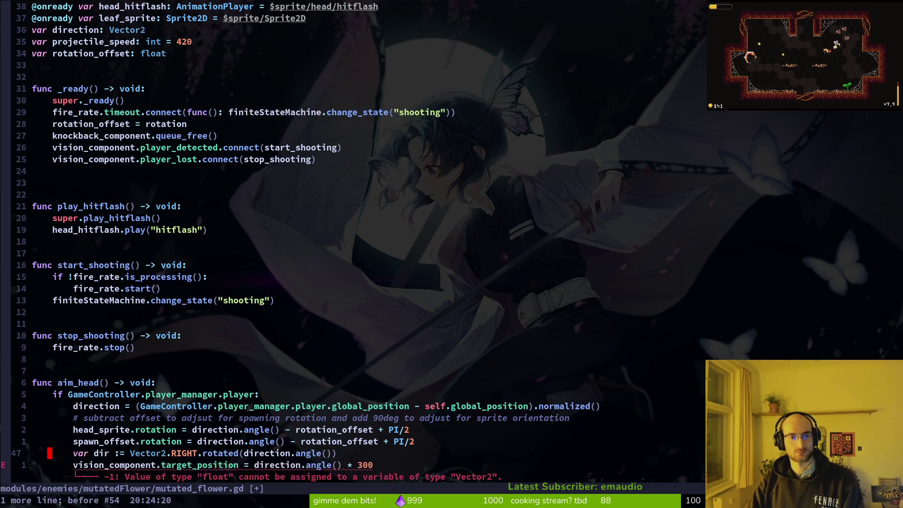
{"action": "key", "text": "u"}
{"action": "key", "text": "u"}
{"action": "key", "text": "u"}
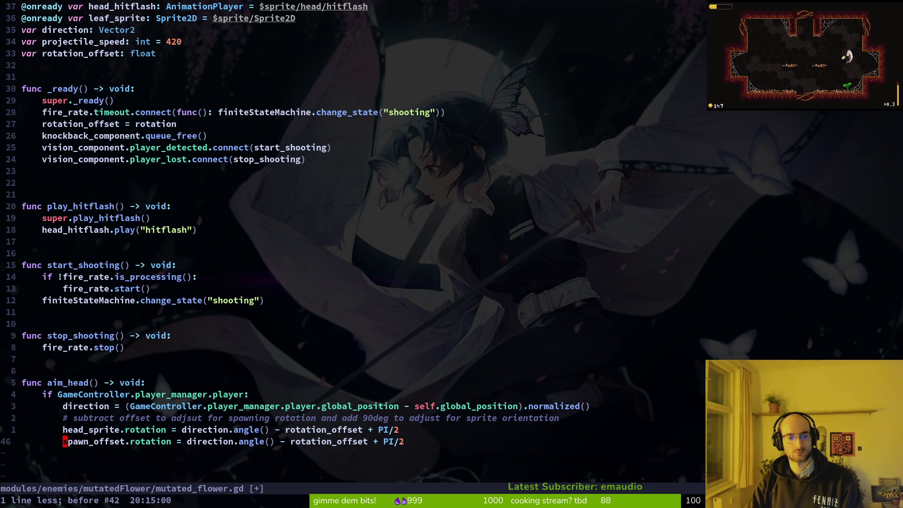
{"action": "key", "text": "u"}
{"action": "key", "text": "u"}
{"action": "key", "text": "u"}
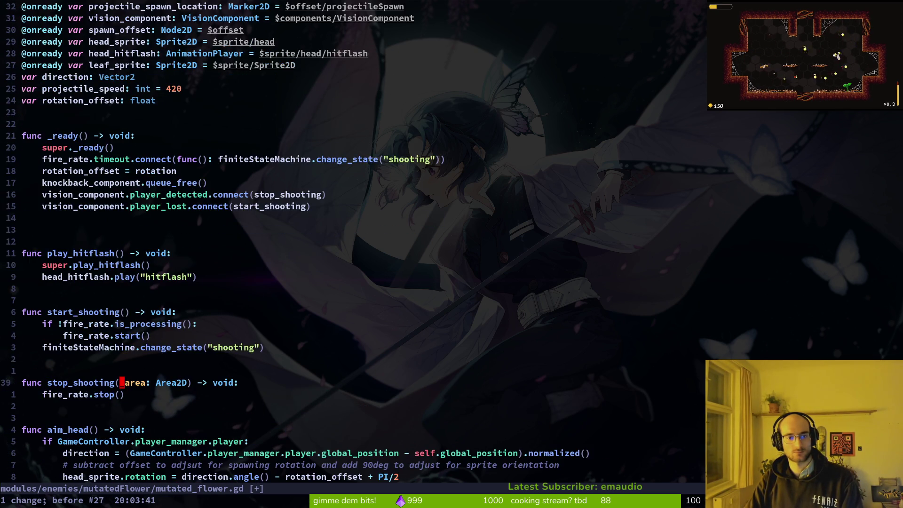
{"action": "key", "text": "u"}
{"action": "key", "text": "u"}
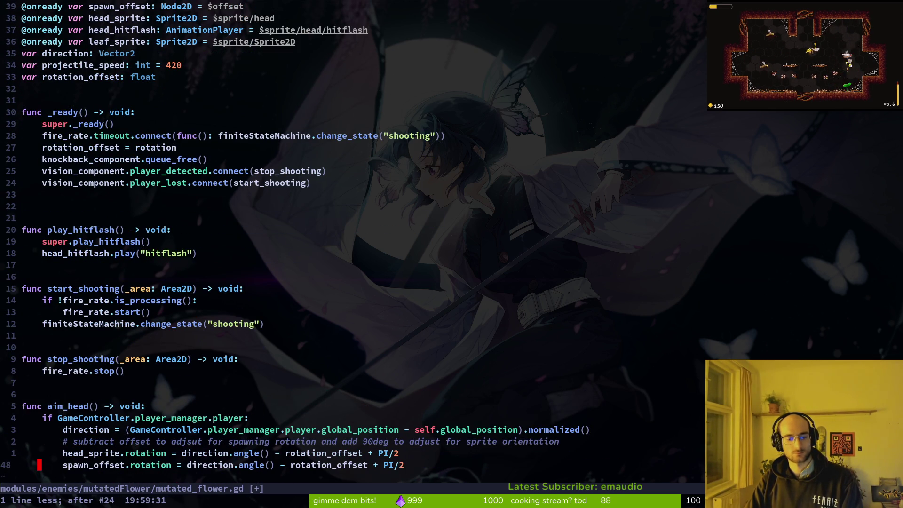
{"action": "key", "text": "u"}
{"action": "key", "text": "u"}
{"action": "key", "text": "u"}
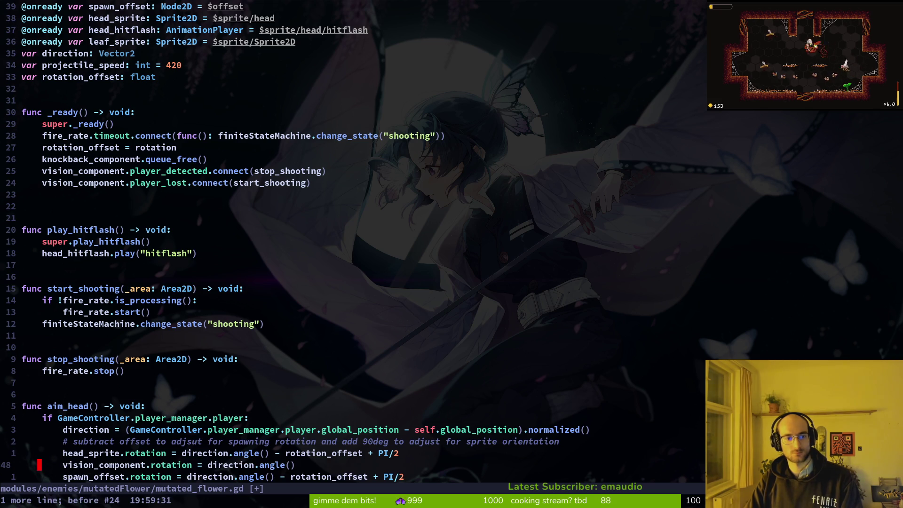
{"action": "key", "text": "u"}
{"action": "key", "text": "u"}
{"action": "key", "text": "u"}
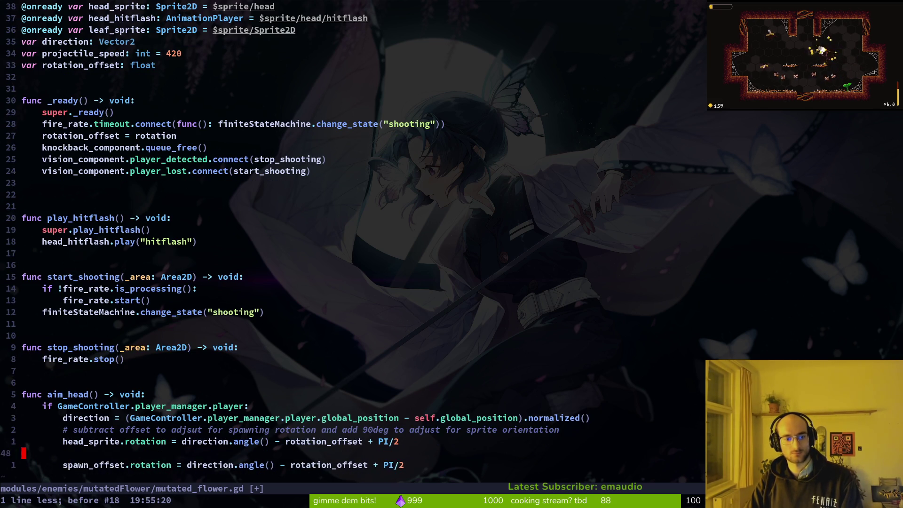
{"action": "key", "text": "u"}
{"action": "key", "text": "u"}
{"action": "key", "text": "u"}
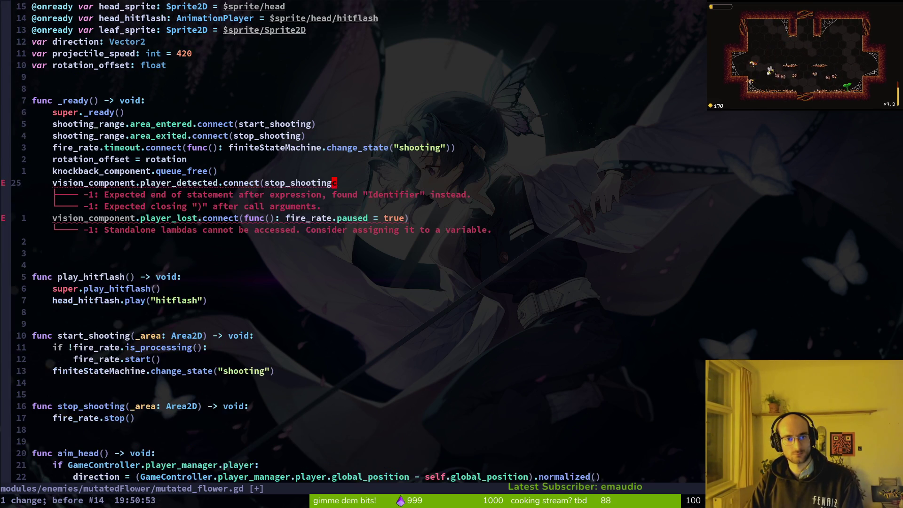
{"action": "key", "text": "u"}
{"action": "key", "text": "u"}
{"action": "key", "text": "u"}
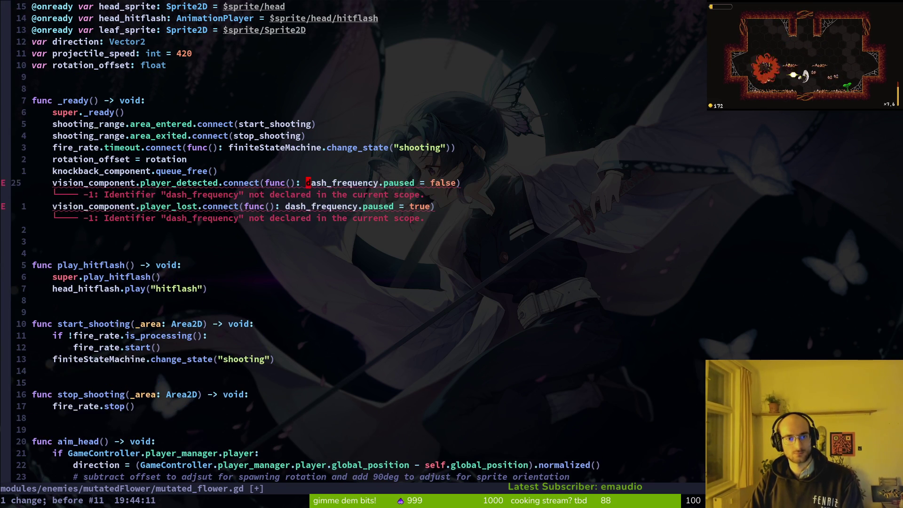
Redo to the version where vision signals pause and resume fire_rate, and save it
{"action": "key", "text": "ctrl+r"}
{"action": "key", "text": "ctrl+r"}
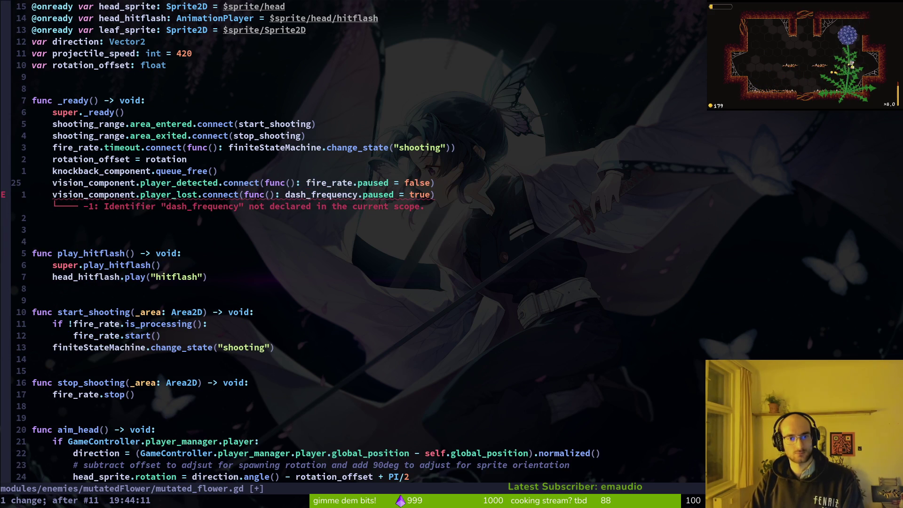
{"action": "key", "text": "ctrl+r"}
{"action": "type", "text": ":w"}
{"action": "key", "text": "Return"}
{"action": "key", "text": "k"}
{"action": "key", "text": "k"}
{"action": "key", "text": "k"}
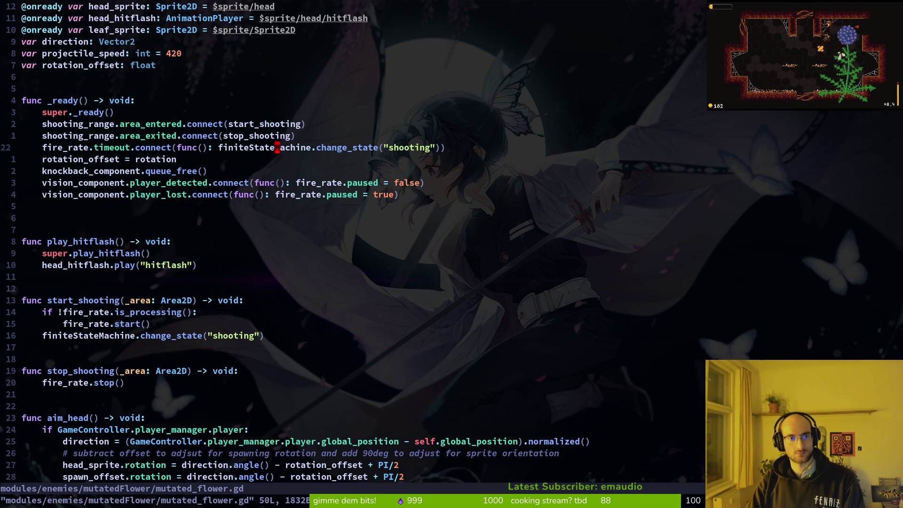
Expand and select the areas node in the Godot flower scene
{"action": "key", "text": "space"}
{"action": "key", "text": "f"}
{"action": "key", "text": "f"}
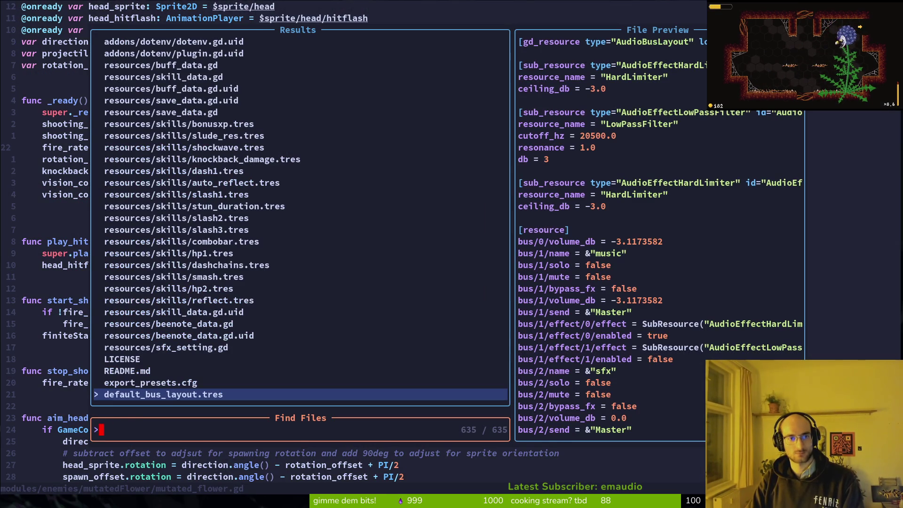
{"action": "key", "text": "Escape"}
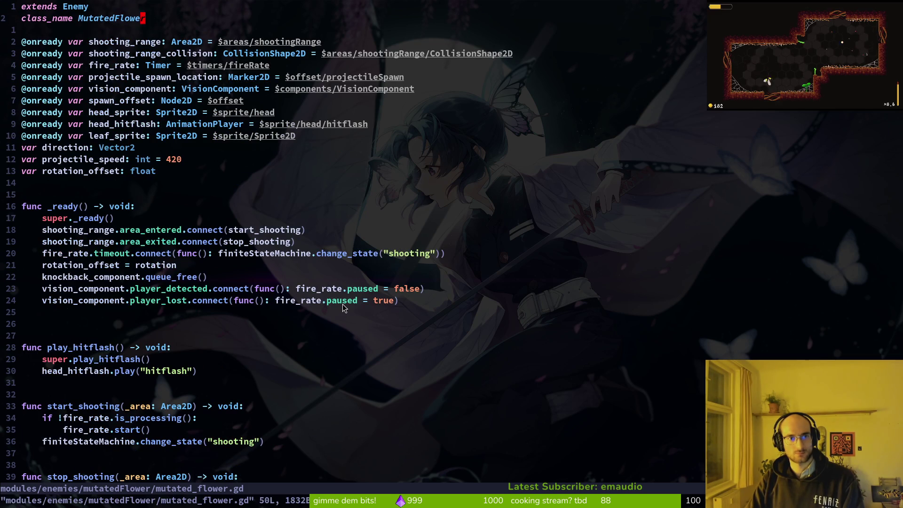
{"action": "key", "text": "alt+Tab"}
{"action": "left_click", "coordinate": [16, 192]}
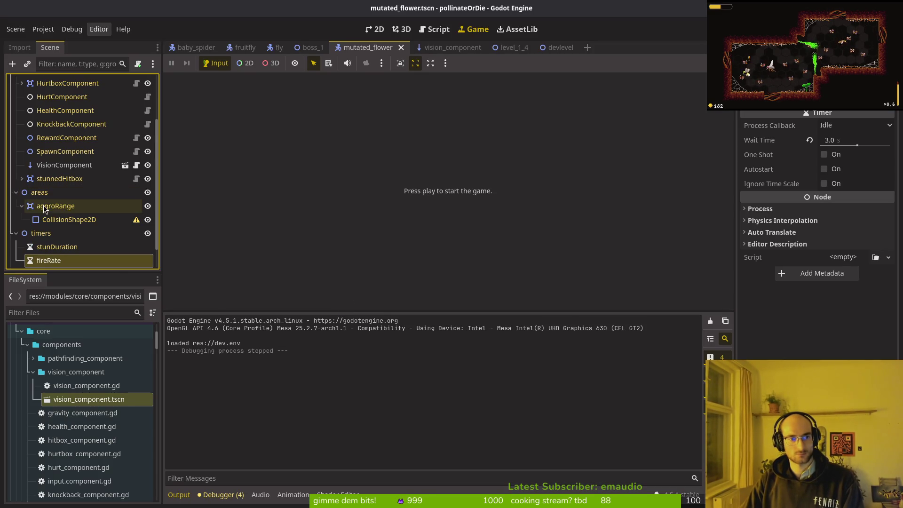
{"action": "left_click", "coordinate": [41, 196]}
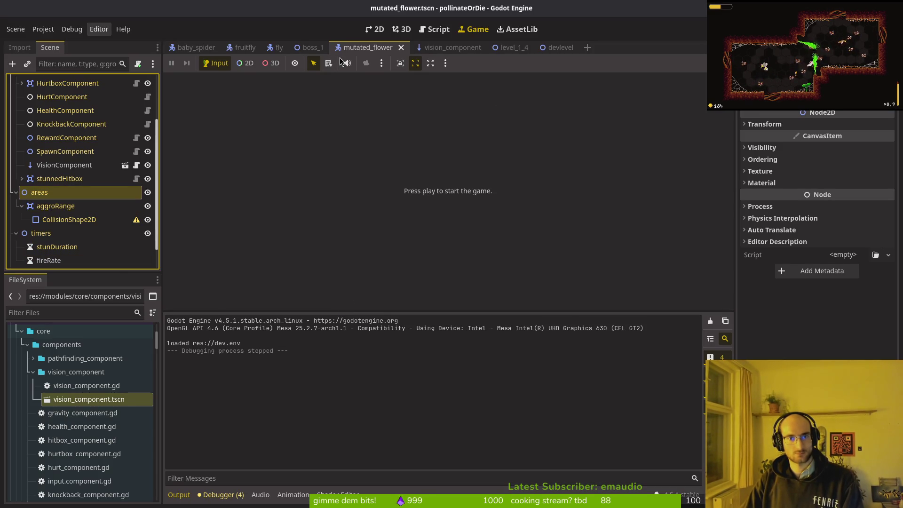
Quit Neovim and run tig status to list the modified files
{"action": "key", "text": "alt+Tab"}
{"action": "type", "text": ":q"}
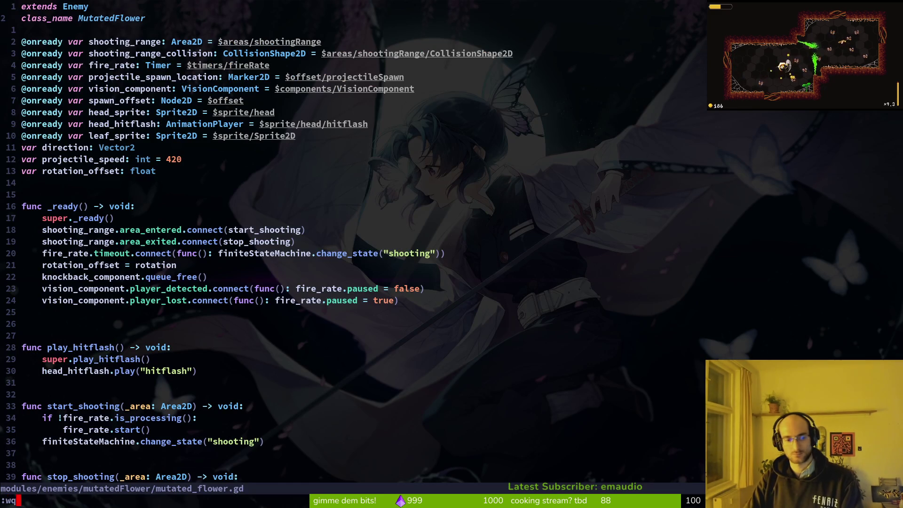
{"action": "key", "text": "Return"}
{"action": "type", "text": "tig status"}
{"action": "key", "text": "Return"}
View the mutated_flower.tscn diff in tig, then quit tig
{"action": "key", "text": "Down"}
{"action": "key", "text": "Down"}
{"action": "key", "text": "Down"}
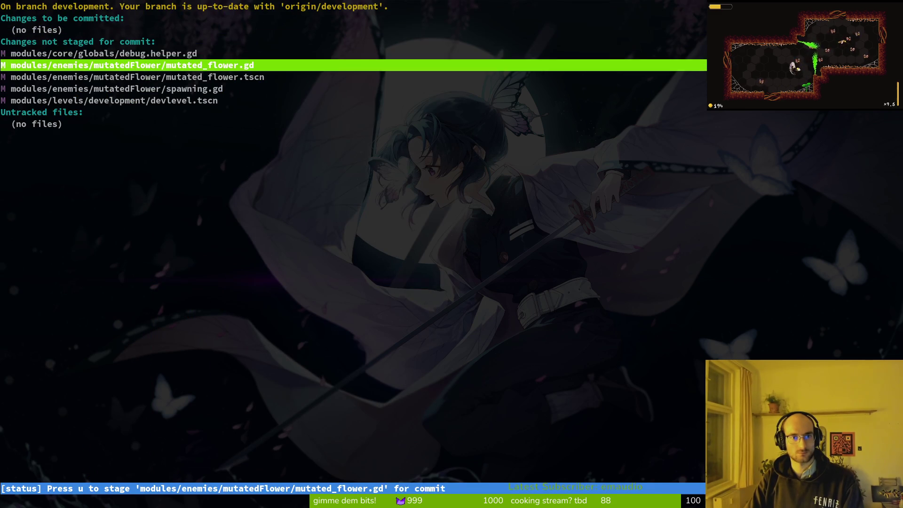
{"action": "key", "text": "Return"}
{"action": "key", "text": "q"}
{"action": "key", "text": "q"}
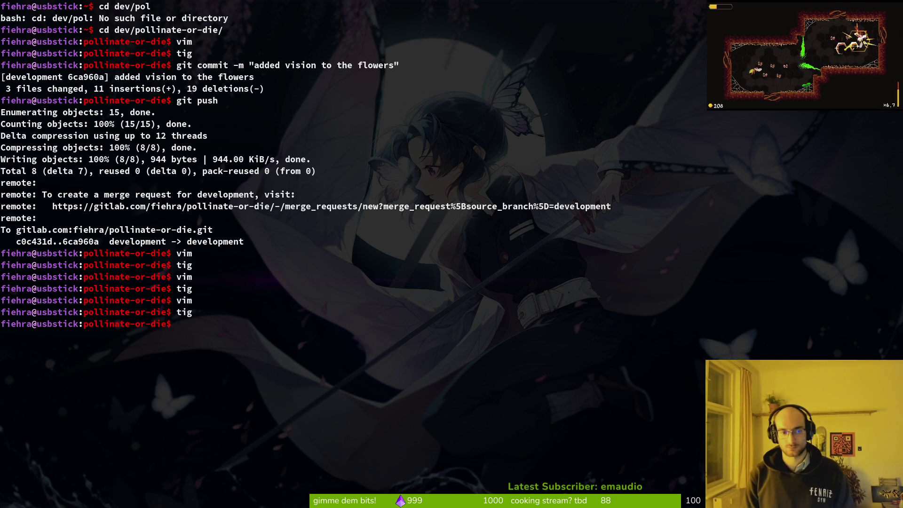
Add an Area2D named shootingTriggerRange under the areas node in the 2D flower scene
{"action": "key", "text": "alt+Tab"}
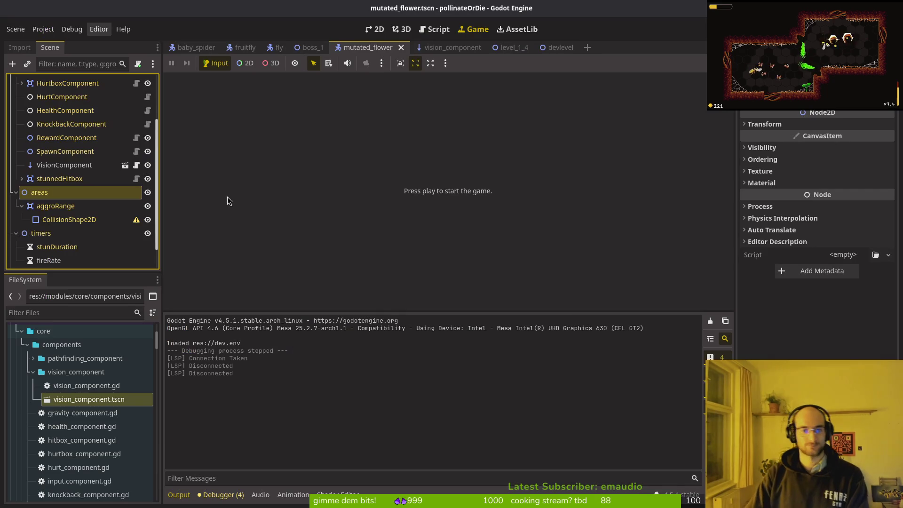
{"action": "left_click", "coordinate": [375, 28]}
{"action": "scroll", "coordinate": [386, 189], "scroll_direction": "down", "scroll_amount": 7}
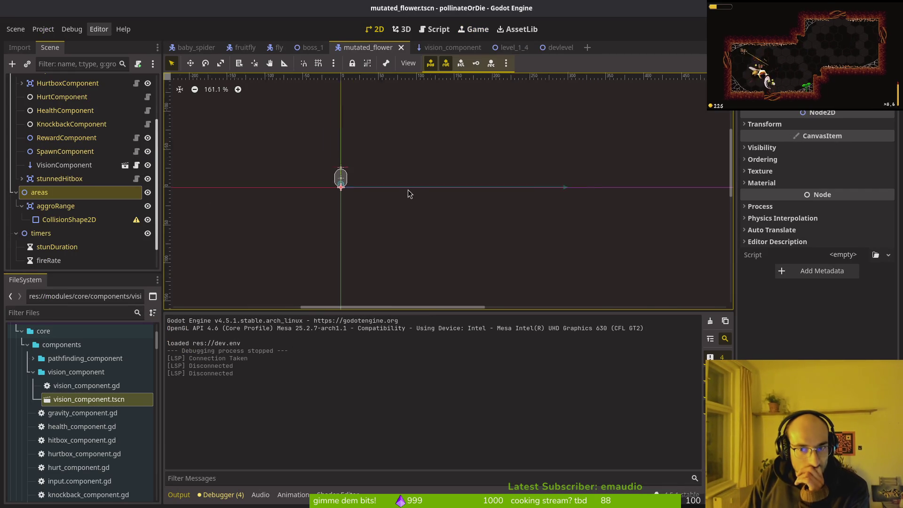
{"action": "left_click", "coordinate": [58, 195]}
{"action": "key", "text": "ctrl+a"}
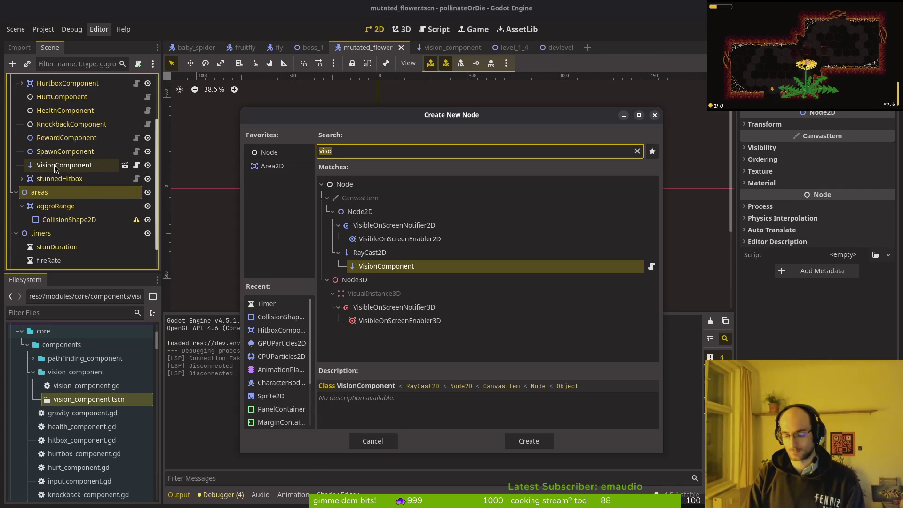
{"action": "type", "text": "area2d"}
{"action": "key", "text": "Return"}
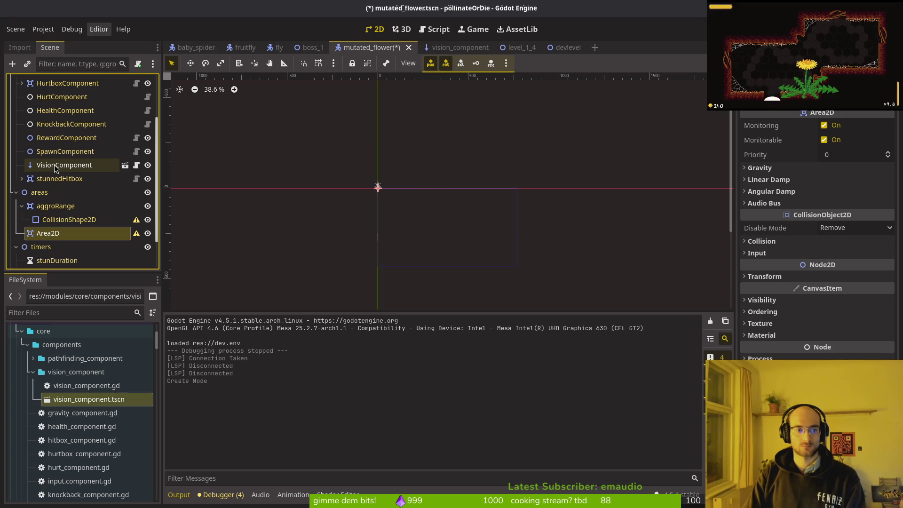
{"action": "key", "text": "F2"}
{"action": "type", "text": "shootingTriggerR"}
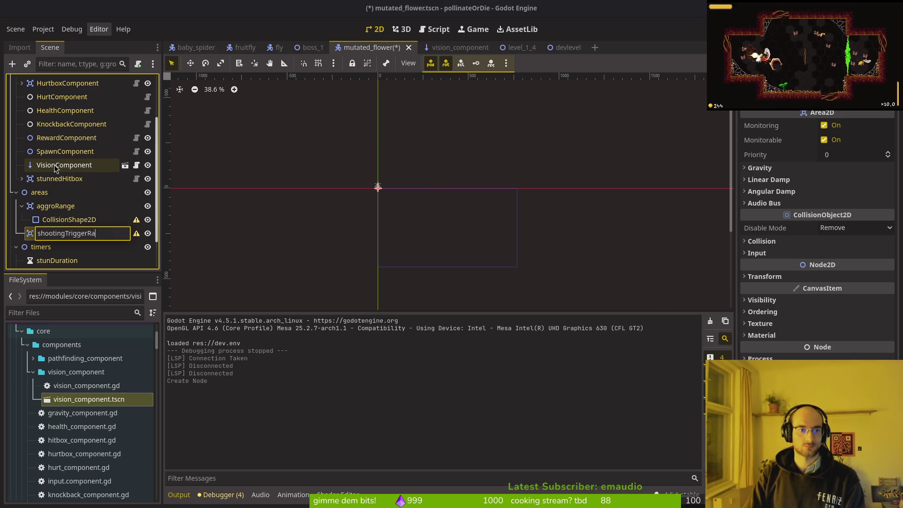
{"action": "type", "text": "nge"}
{"action": "key", "text": "Return"}
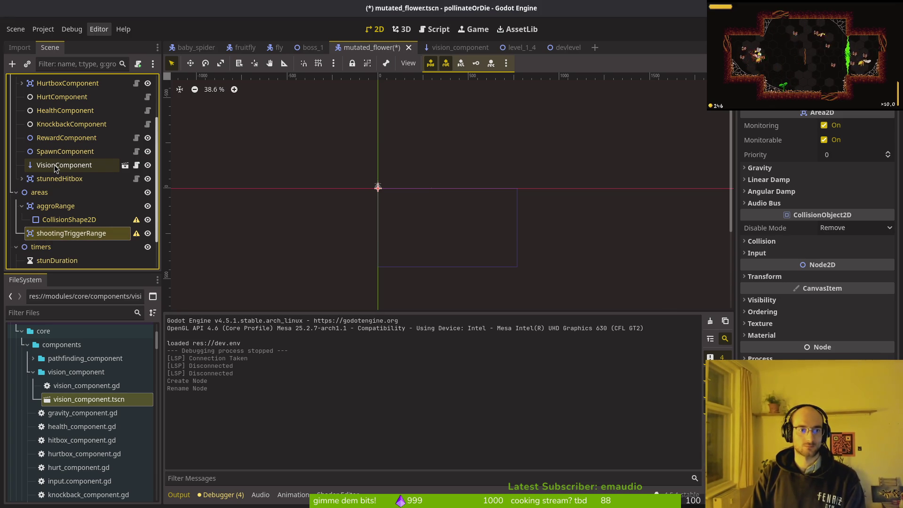
Give shootingTriggerRange a CollisionShape2D child with a rectangle shape
{"action": "key", "text": "ctrl+a"}
{"action": "type", "text": "colsha"}
{"action": "key", "text": "Return"}
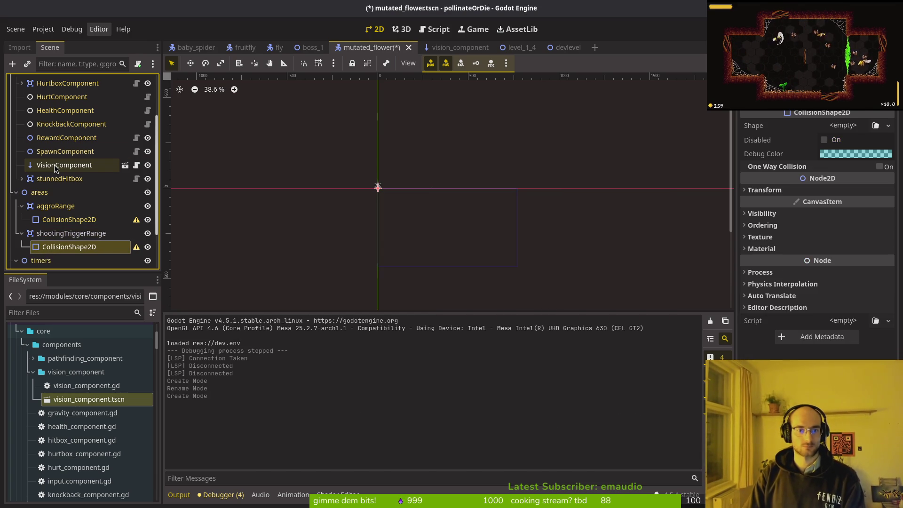
{"action": "left_click", "coordinate": [843, 125]}
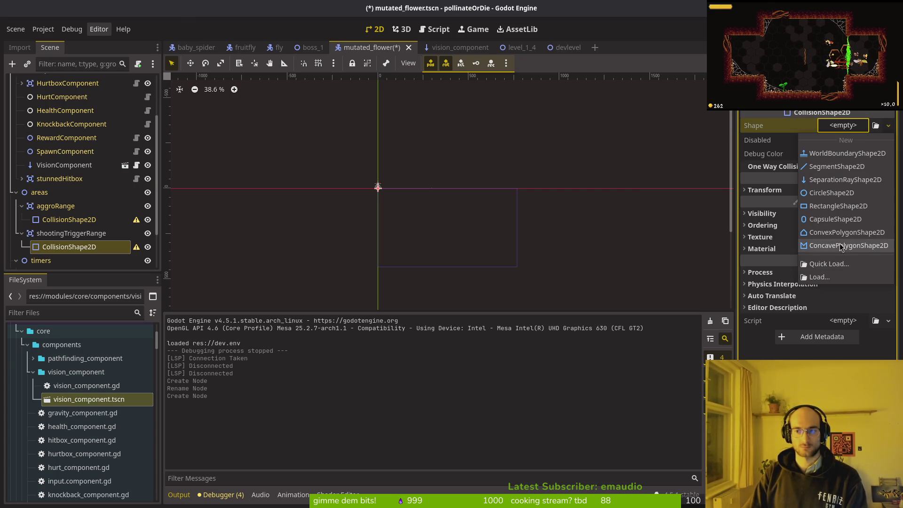
{"action": "left_click", "coordinate": [838, 206]}
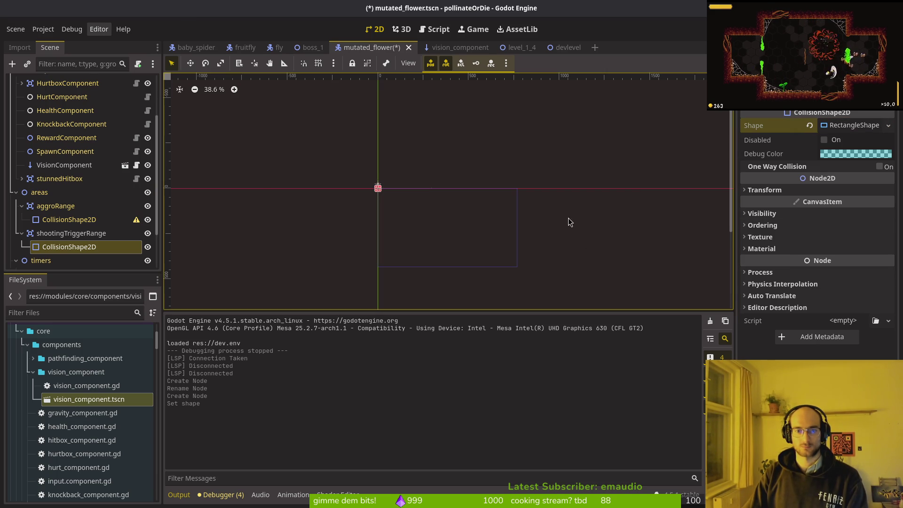
Size the rectangle 256 × 256 px, save the scene, and select shootingTriggerRange
{"action": "left_click", "coordinate": [854, 126]}
{"action": "left_click", "coordinate": [864, 142]}
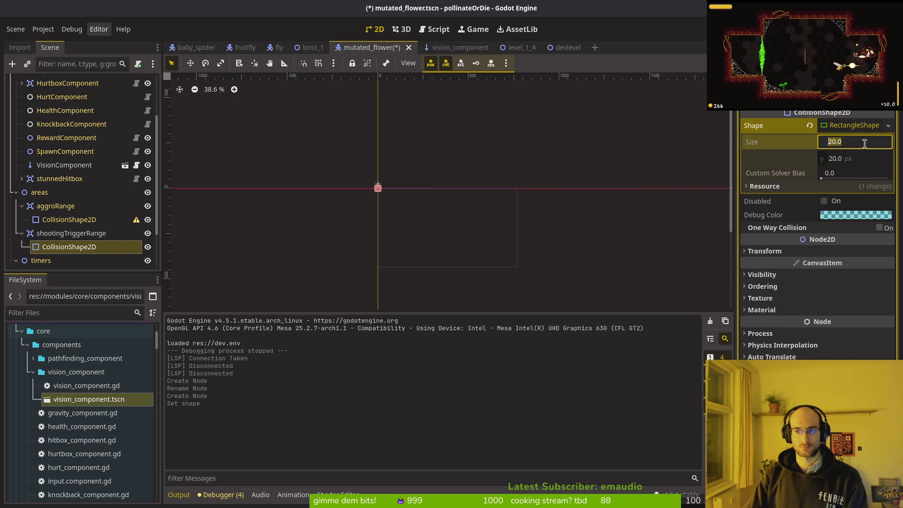
{"action": "type", "text": "6"}
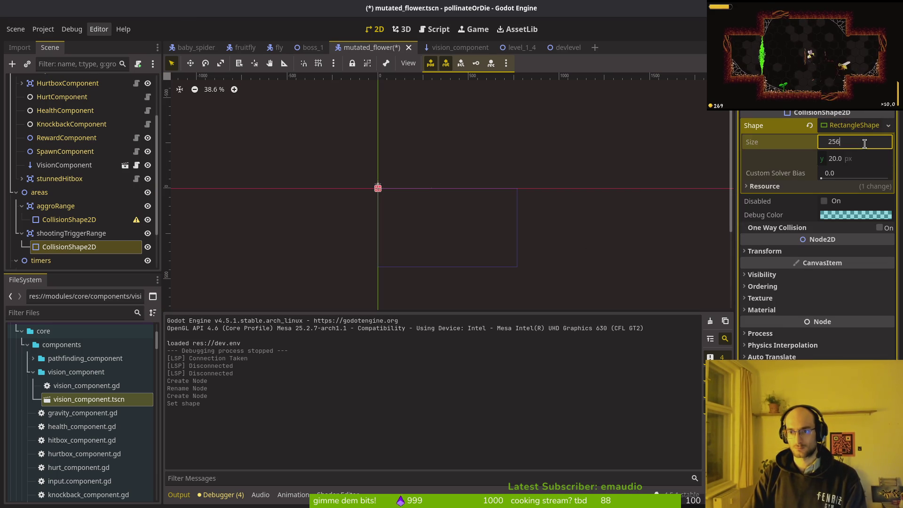
{"action": "key", "text": "Tab"}
{"action": "type", "text": "12"}
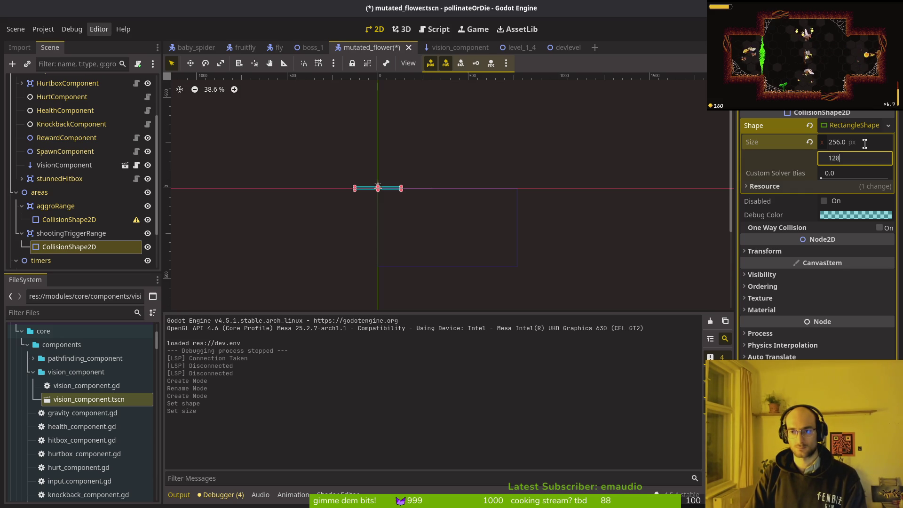
{"action": "key", "text": "BackSpace"}
{"action": "key", "text": "BackSpace"}
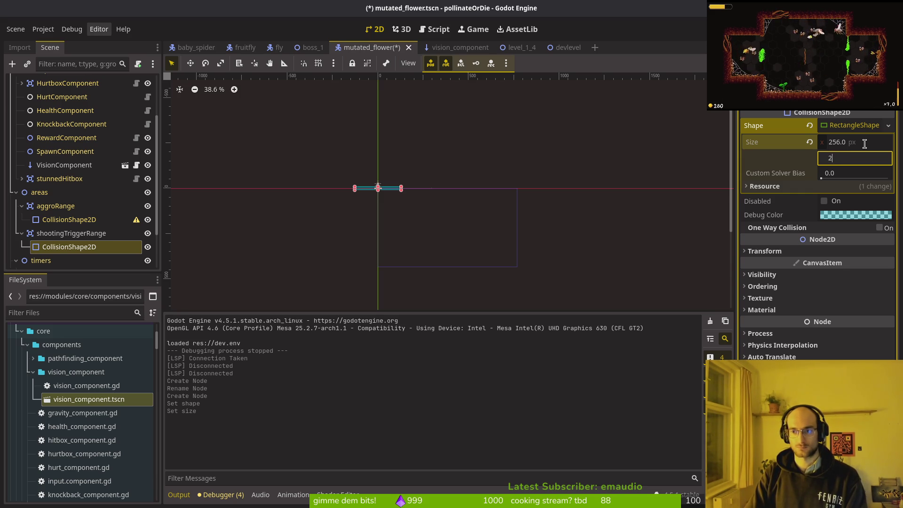
{"action": "type", "text": "56"}
{"action": "key", "text": "Return"}
{"action": "key", "text": "ctrl+s"}
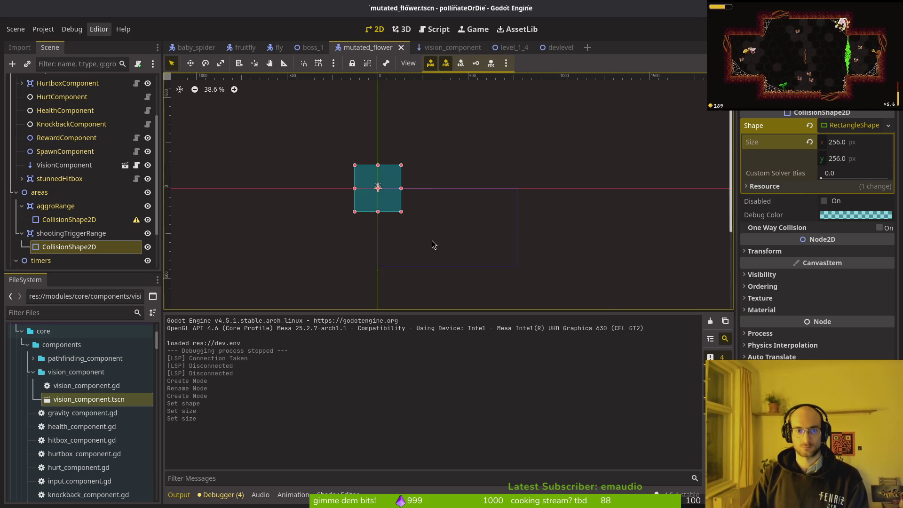
{"action": "scroll", "coordinate": [433, 244], "scroll_direction": "up", "scroll_amount": 10}
{"action": "scroll", "coordinate": [441, 216], "scroll_direction": "down", "scroll_amount": 3}
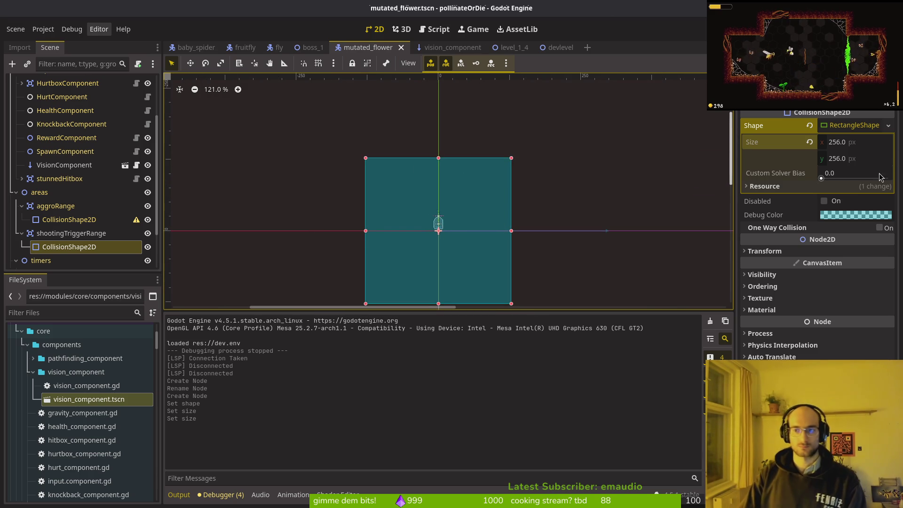
{"action": "key", "text": "Up"}
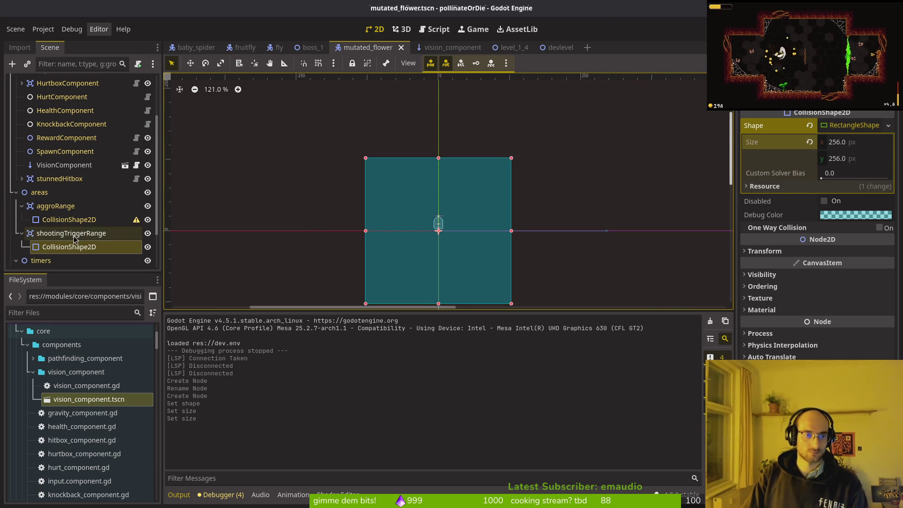
Launch the editor in the terminal and open mutated_flower.gd through the file finder
{"action": "key", "text": "super+2"}
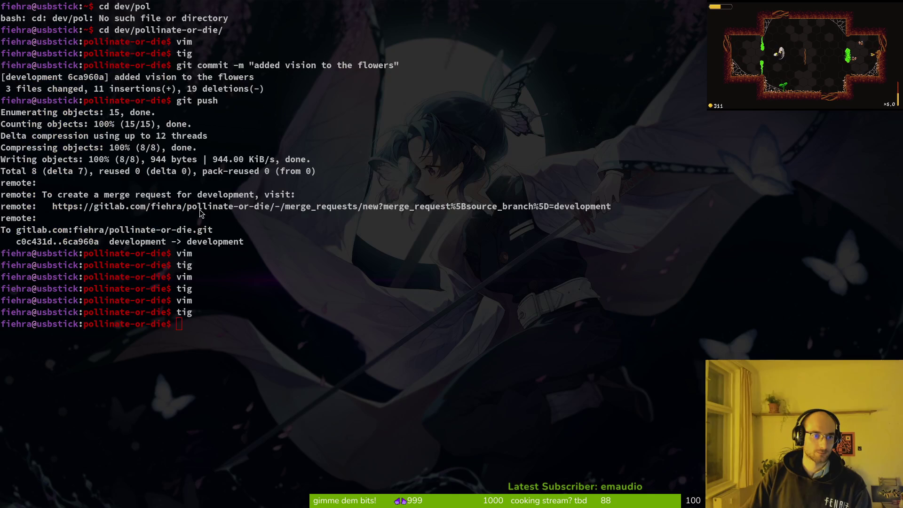
{"action": "type", "text": "vim"}
{"action": "key", "text": "Return"}
{"action": "key", "text": "space"}
{"action": "key", "text": "f"}
{"action": "key", "text": "f"}
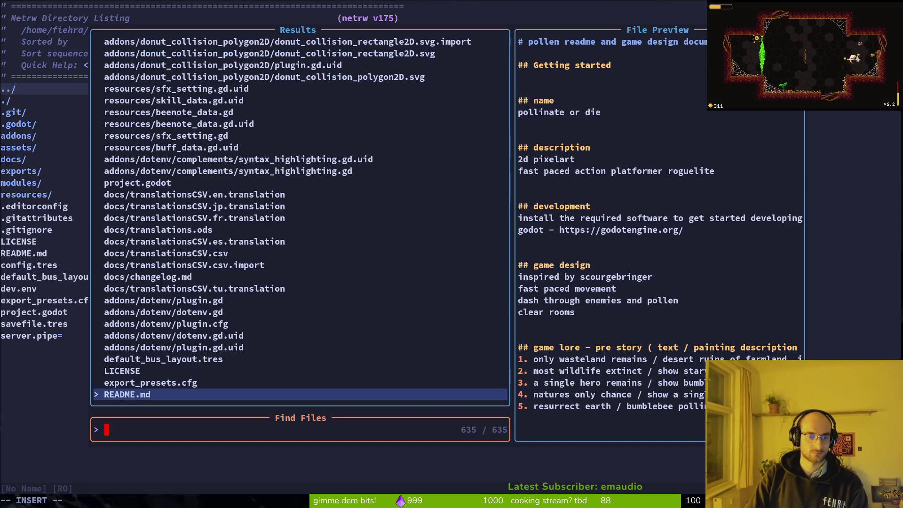
{"action": "key", "text": "Escape"}
{"action": "key", "text": "space"}
{"action": "key", "text": "f"}
{"action": "key", "text": "f"}
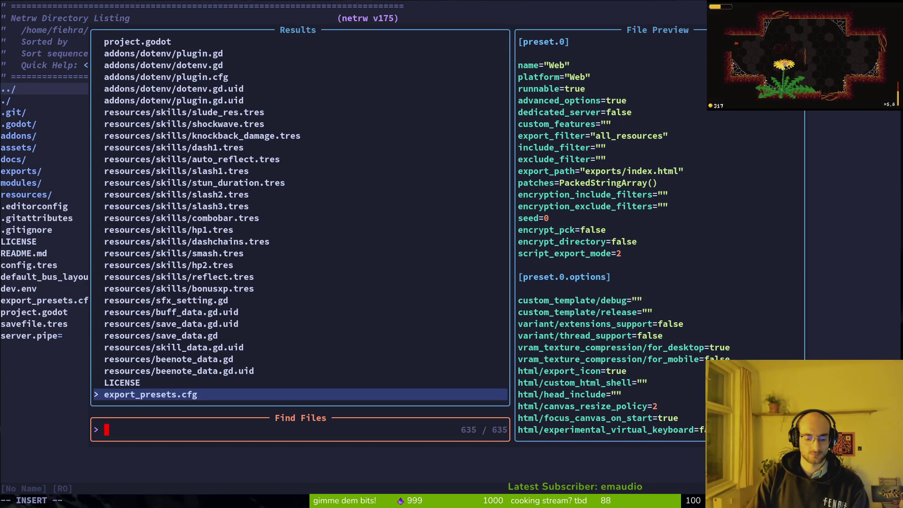
{"action": "type", "text": "mutflowe"}
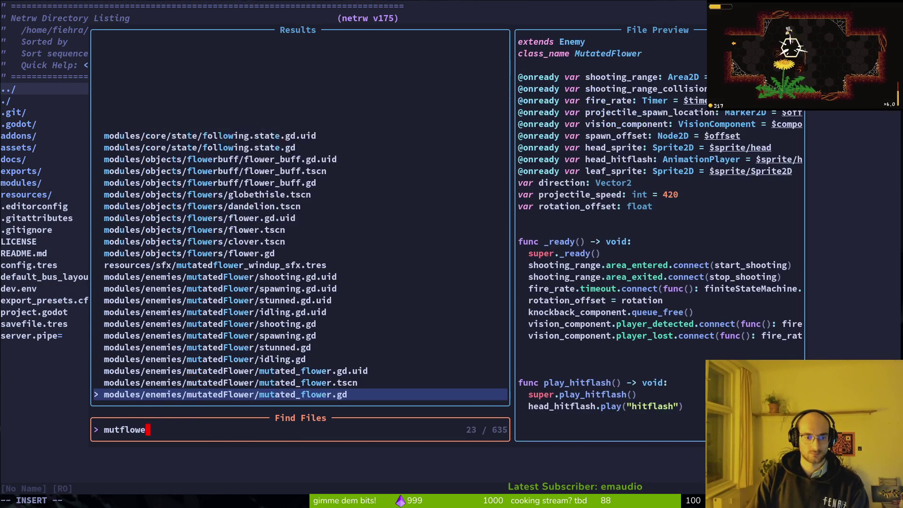
{"action": "key", "text": "Return"}
Undo and redo until the vision signals connect to stop_shooting and start_shooting
{"action": "key", "text": "ctrl+r"}
{"action": "key", "text": "ctrl+r"}
{"action": "key", "text": "ctrl+r"}
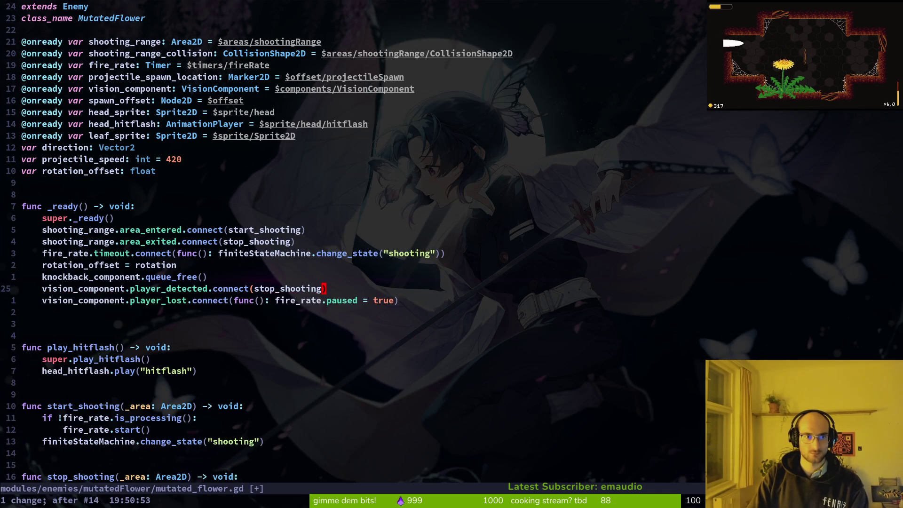
{"action": "key", "text": "ctrl+r"}
{"action": "key", "text": "ctrl+r"}
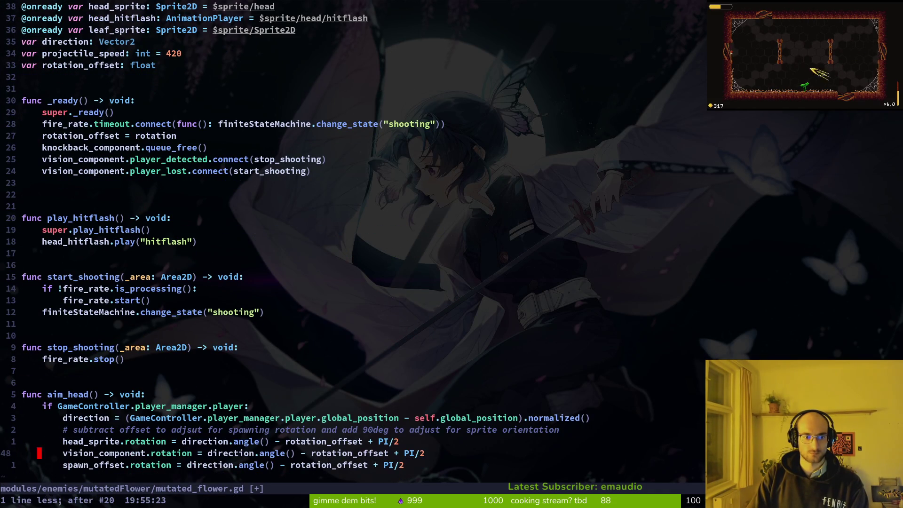
{"action": "key", "text": "u"}
{"action": "key", "text": "u"}
{"action": "key", "text": "u"}
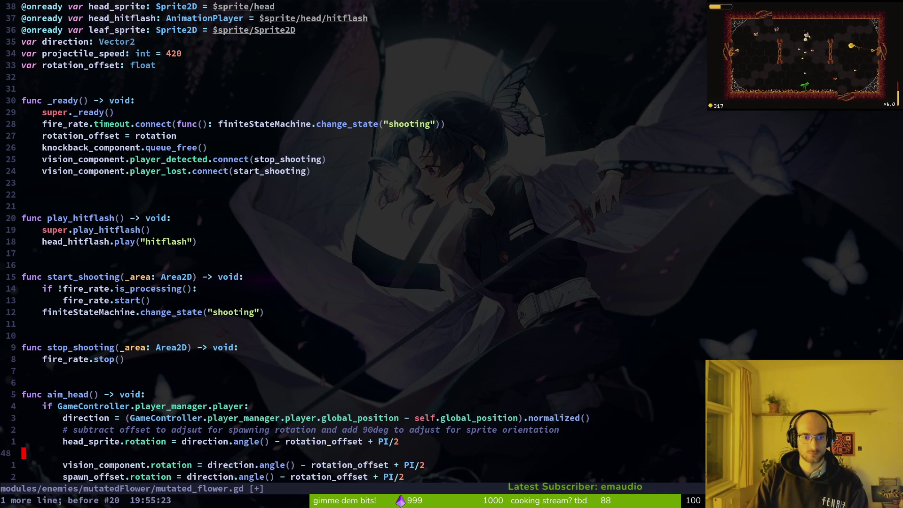
{"action": "key", "text": "u"}
{"action": "key", "text": "u"}
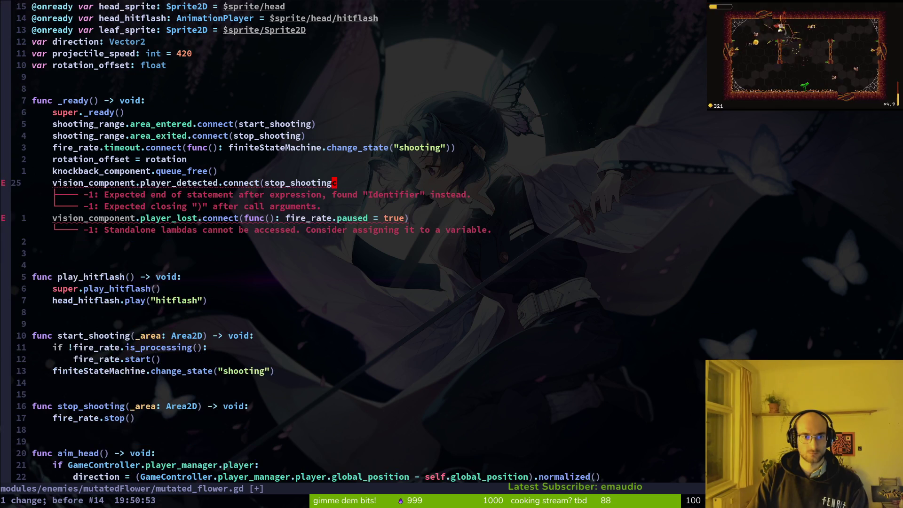
{"action": "key", "text": "u"}
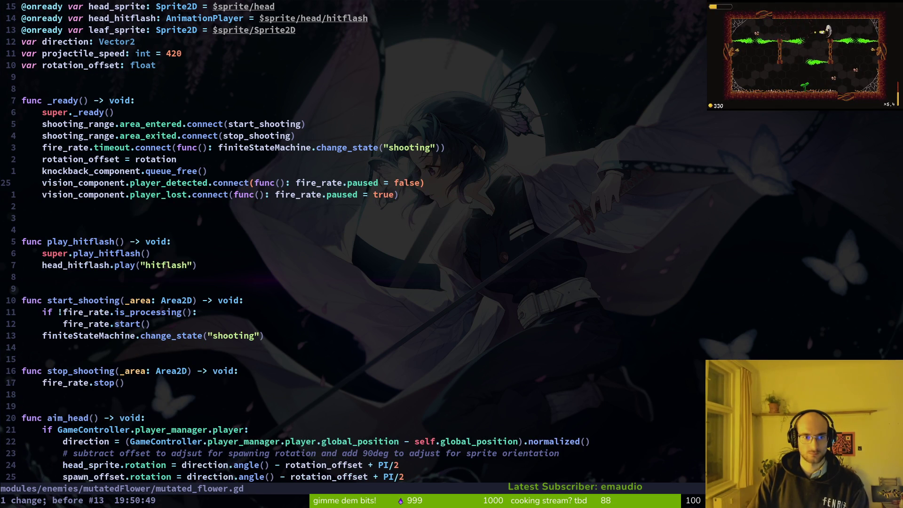
{"action": "key", "text": "ctrl+r"}
{"action": "key", "text": "ctrl+r"}
{"action": "key", "text": "ctrl+r"}
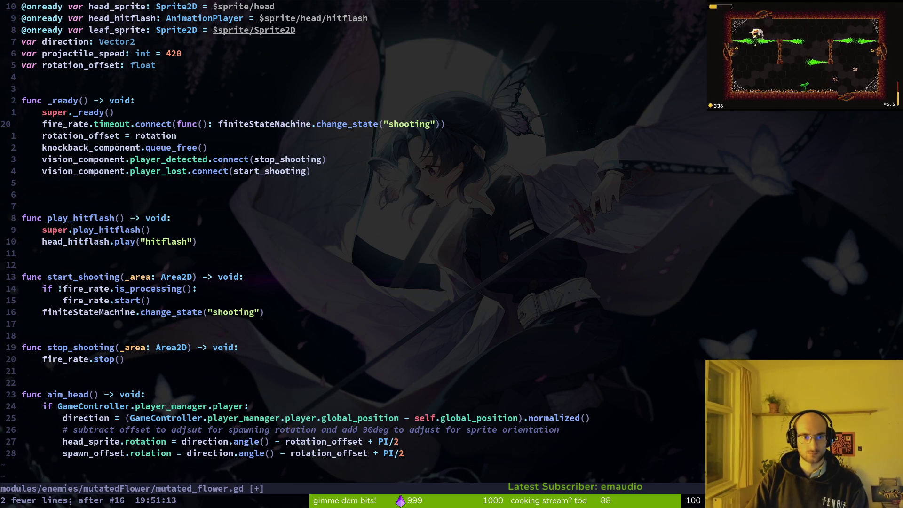
{"action": "key", "text": "u"}
{"action": "key", "text": "ctrl+r"}
{"action": "key", "text": "ctrl+r"}
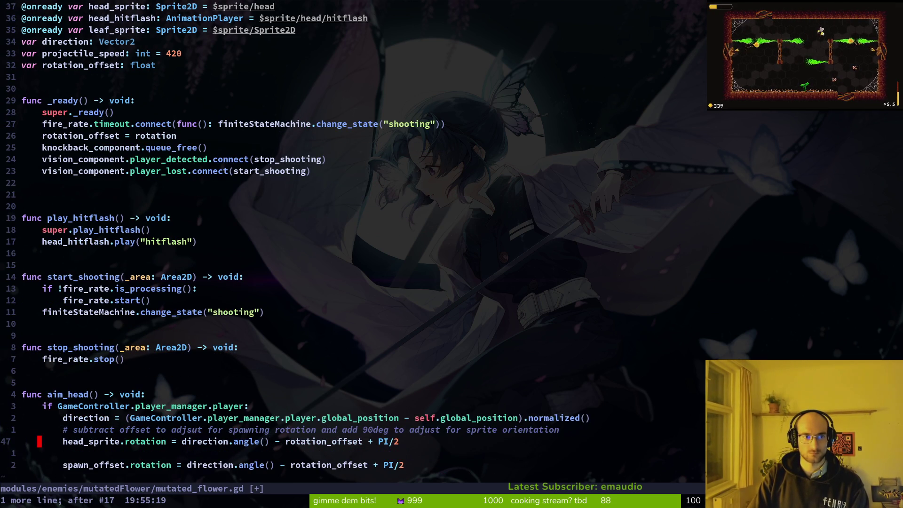
{"action": "key", "text": "u"}
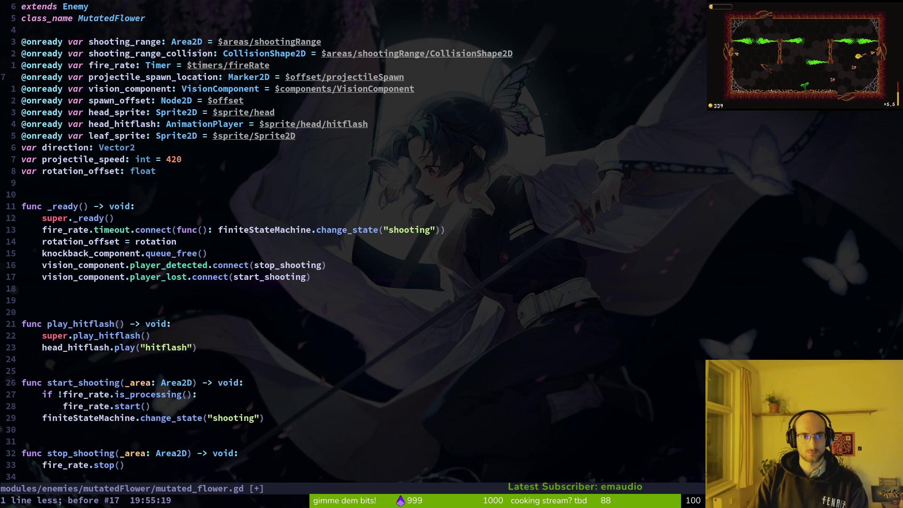
Delete the shooting_range declaration lines, save, and search the project for shooting_range
{"action": "key", "text": "k"}
{"action": "key", "text": "k"}
{"action": "key", "text": "k"}
{"action": "type", "text": "dj:w"}
{"action": "key", "text": "Return"}
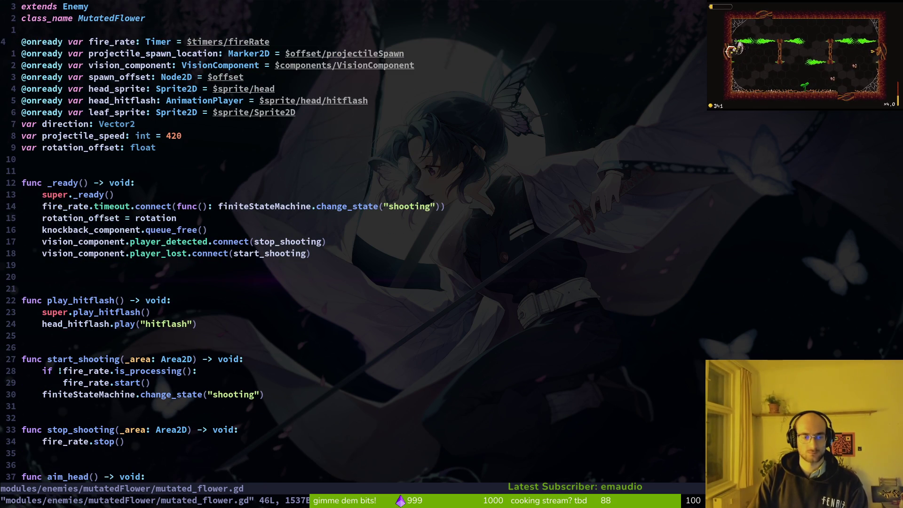
{"action": "key", "text": "space"}
{"action": "type", "text": "psshooting_range"}
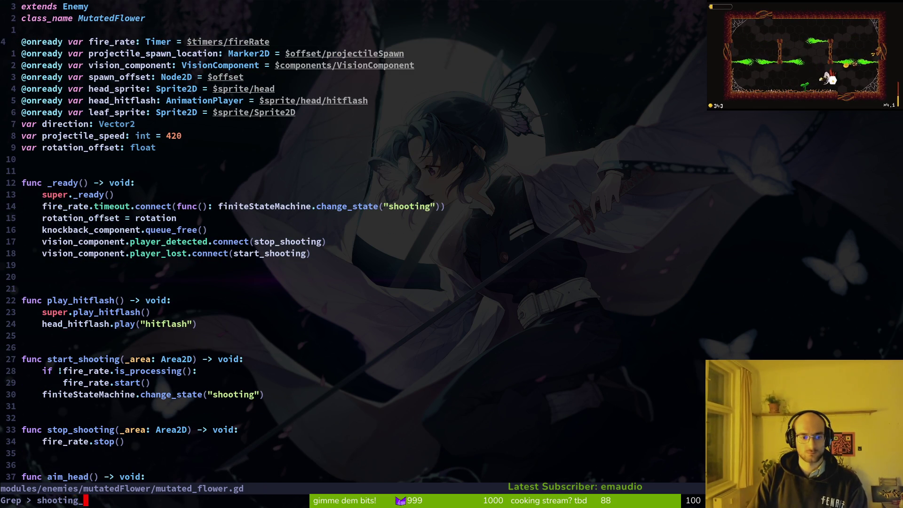
{"action": "key", "text": "Return"}
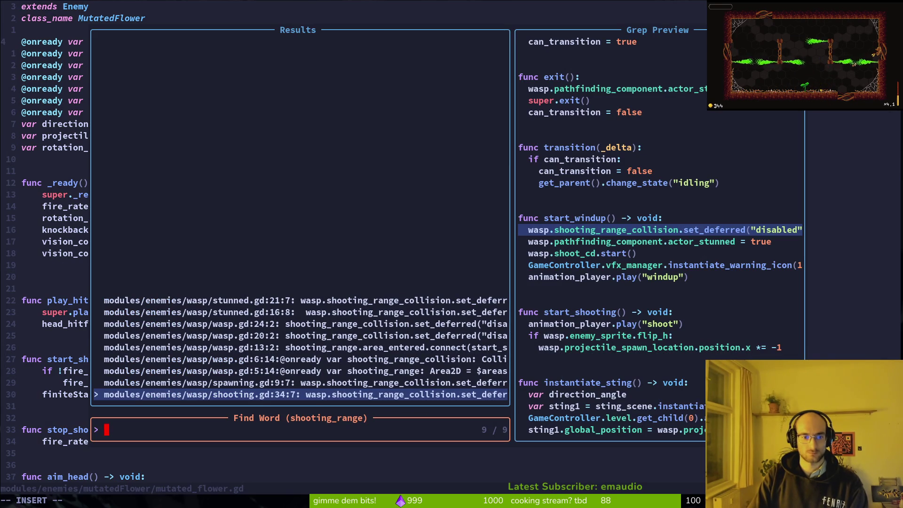
{"action": "key", "text": "Escape"}
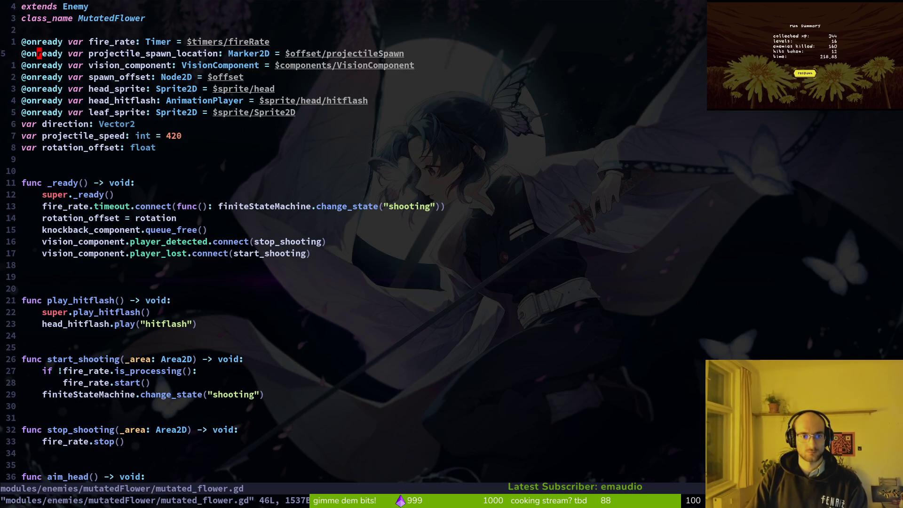
Add print_debug("xo") inside start_shooting and run the game from Godot
{"action": "key", "text": "j"}
{"action": "key", "text": "j"}
{"action": "key", "text": "j"}
{"action": "key", "text": "k"}
{"action": "key", "text": "k"}
{"action": "key", "text": "k"}
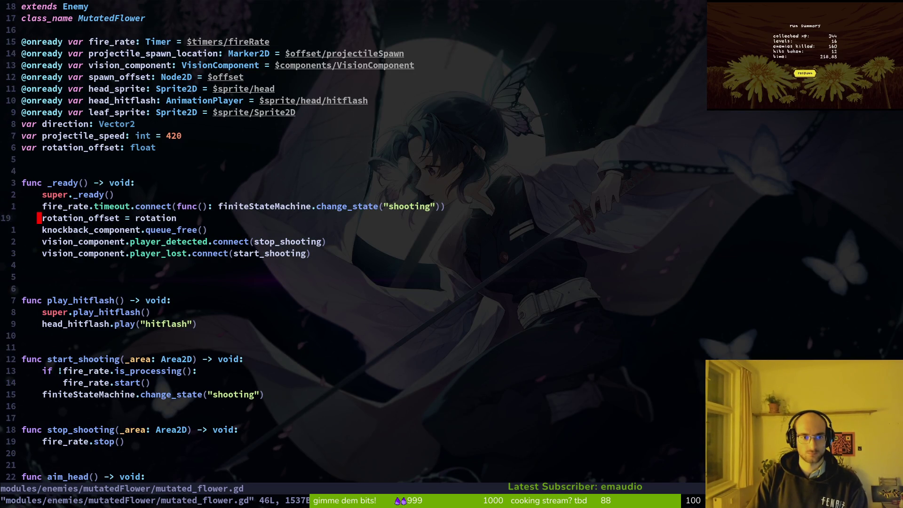
{"action": "key", "text": "k"}
{"action": "key", "text": "j"}
{"action": "key", "text": "j"}
{"action": "key", "text": "j"}
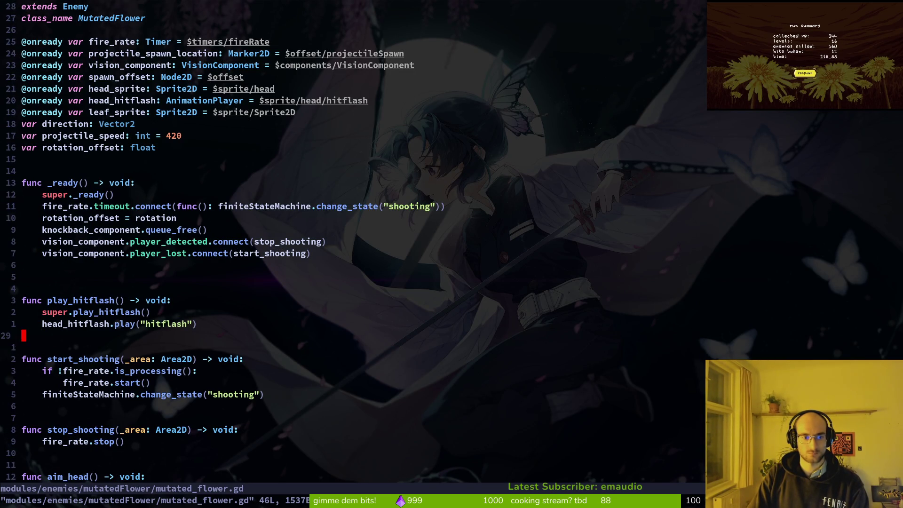
{"action": "type", "text": "Oprd"}
{"action": "key", "text": "Return"}
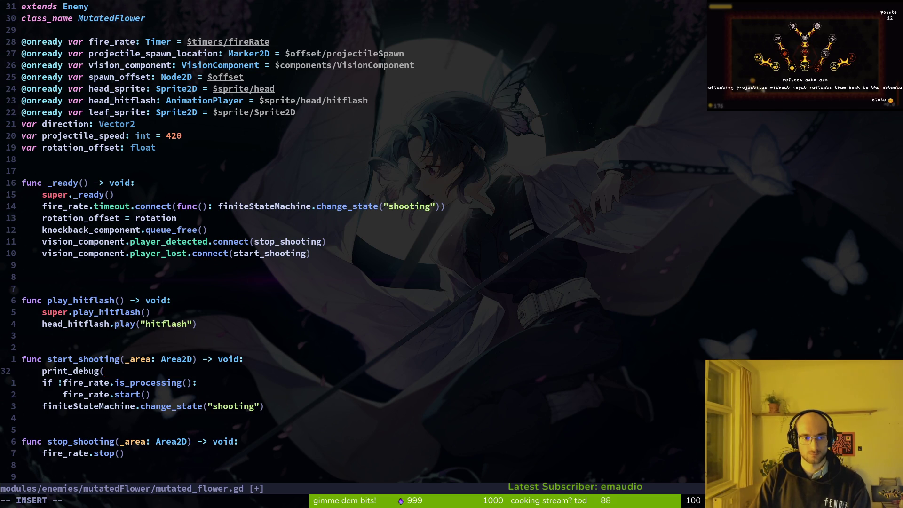
{"action": "type", "text": "xo"}
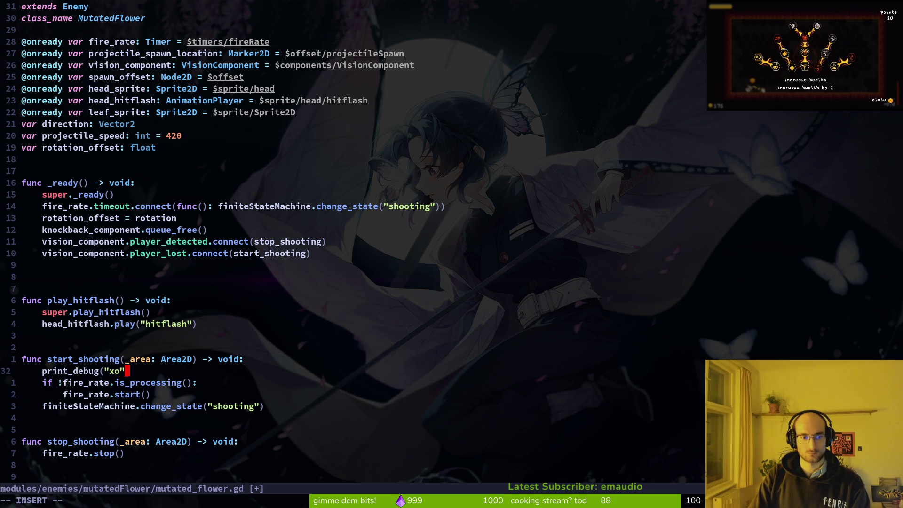
{"action": "type", "text": ")"}
{"action": "key", "text": "Escape"}
{"action": "key", "text": "alt+Tab"}
{"action": "key", "text": "F5"}
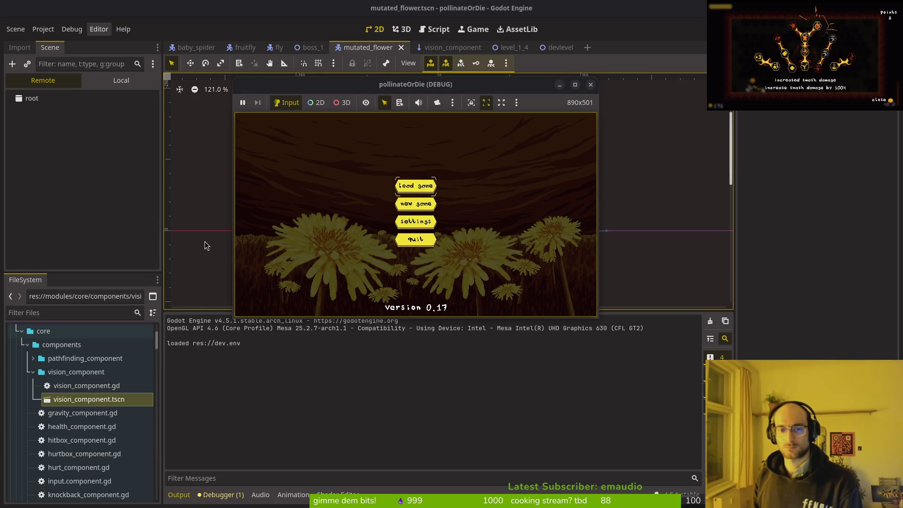
Start a new game, read the start_shooting/stop_shooting argument-count errors in the debugger, and leave the game
{"action": "key", "text": "Return"}
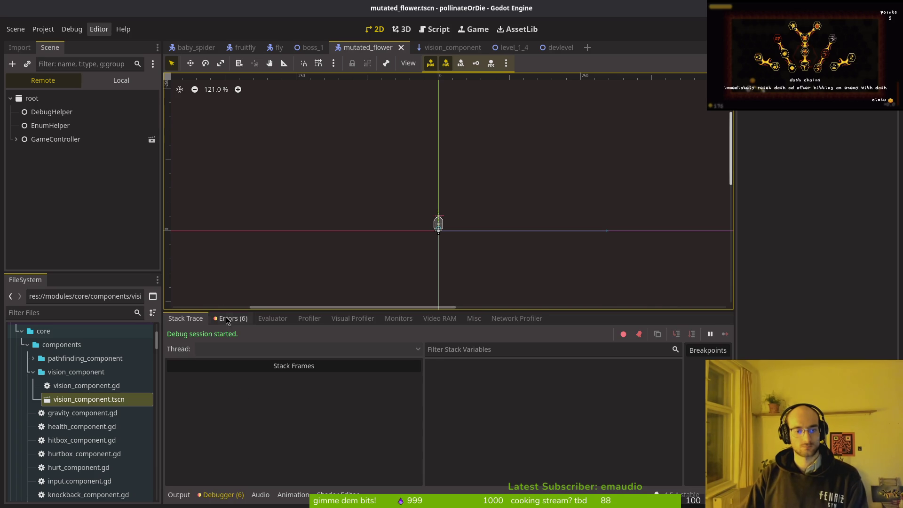
{"action": "left_click", "coordinate": [227, 320]}
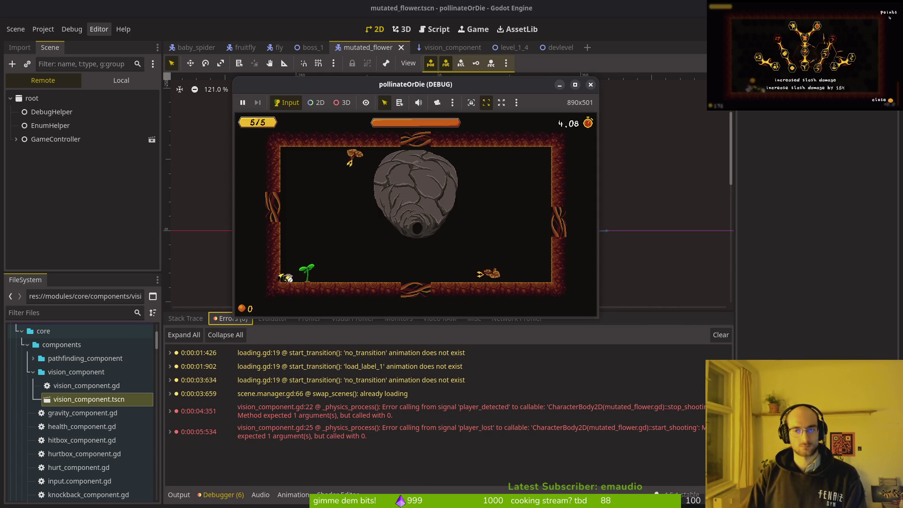
{"action": "key", "text": "alt+Tab"}
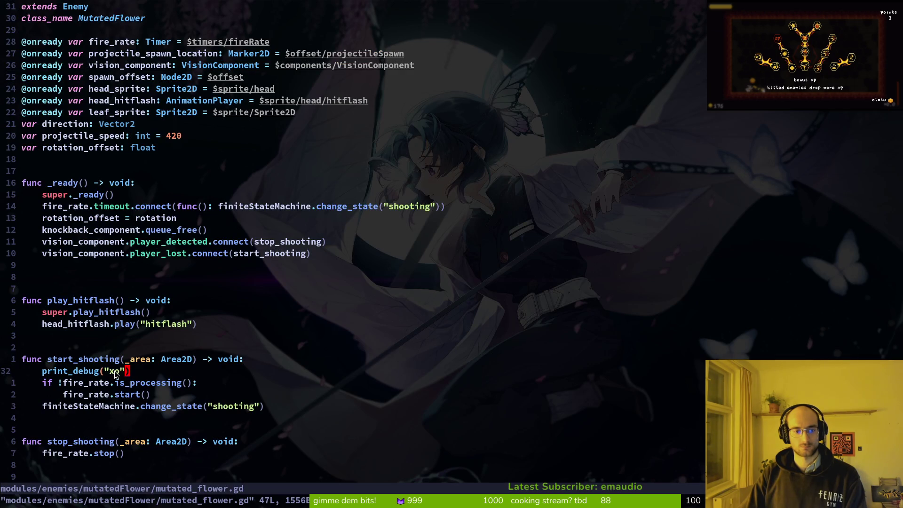
Remove the area parameters from start_shooting and stop_shooting, save, and rerun the game
{"action": "left_click_drag", "start_coordinate": [125, 360], "coordinate": [182, 362]}
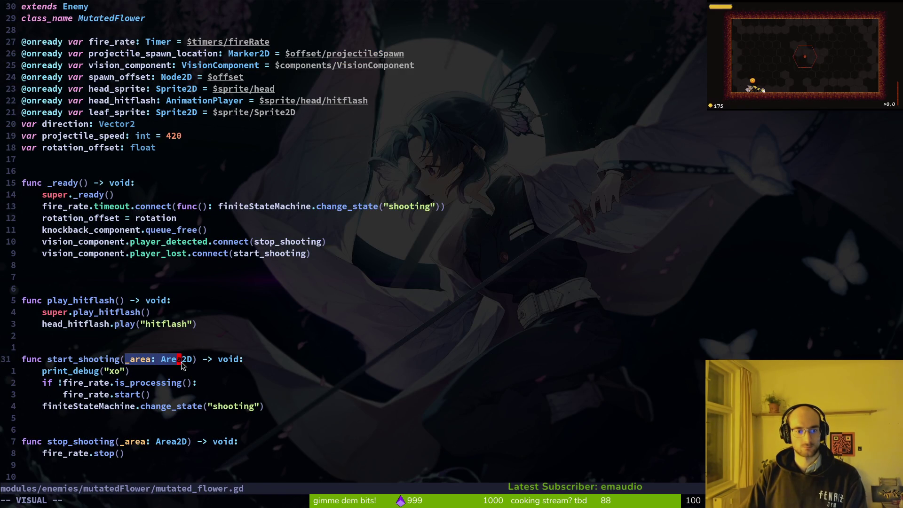
{"action": "key", "text": "d"}
{"action": "scroll", "coordinate": [124, 424], "scroll_direction": "down", "scroll_amount": 2}
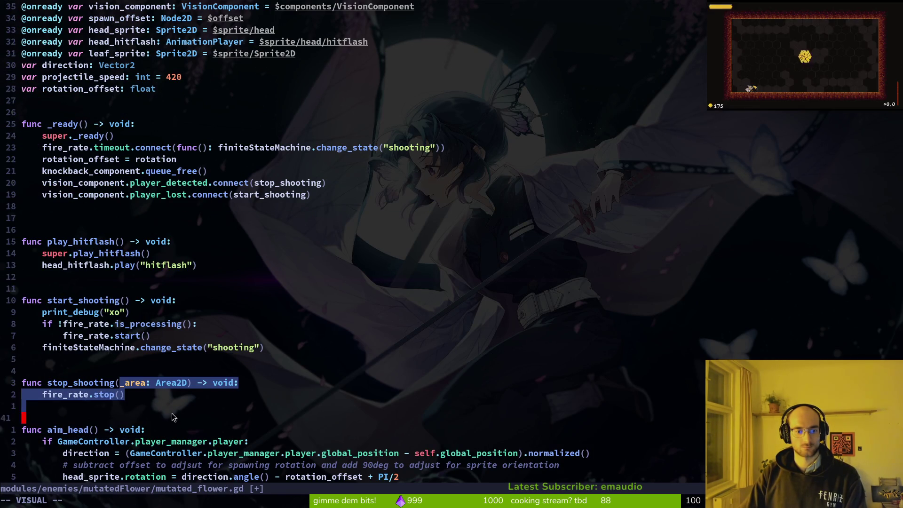
{"action": "left_click_drag", "start_coordinate": [125, 384], "coordinate": [183, 388]}
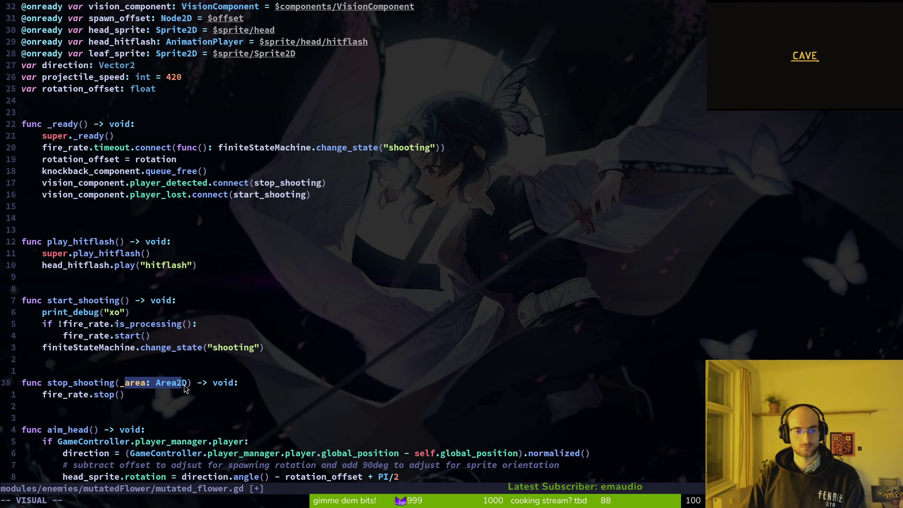
{"action": "key", "text": "d"}
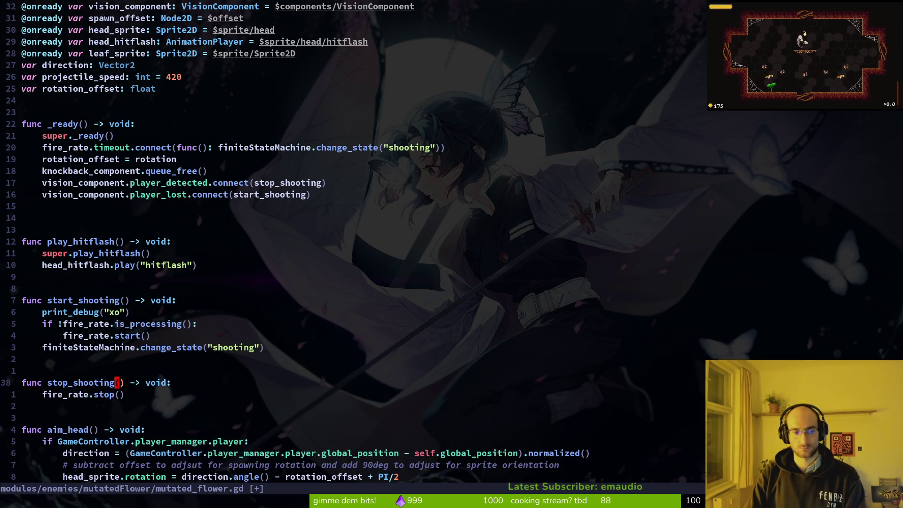
{"action": "type", "text": ":w"}
{"action": "key", "text": "Return"}
{"action": "key", "text": "F5"}
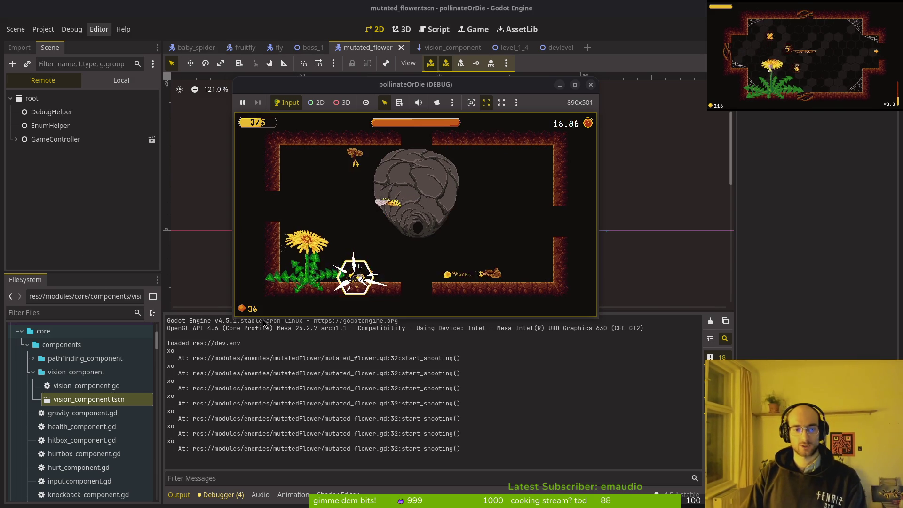
Change the connect handlers to start_shooting for player_detected and stop_shooting for player_lost, then rerun
{"action": "key", "text": "alt+Tab"}
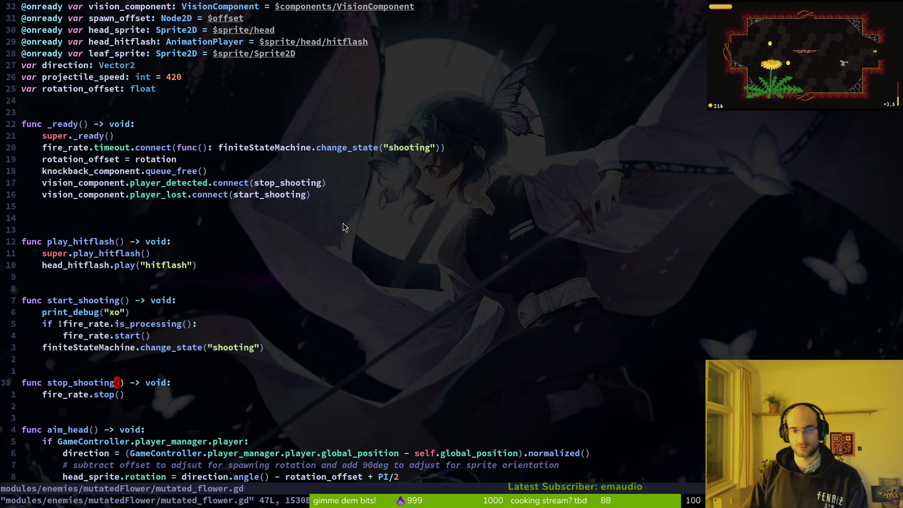
{"action": "left_click", "coordinate": [291, 183]}
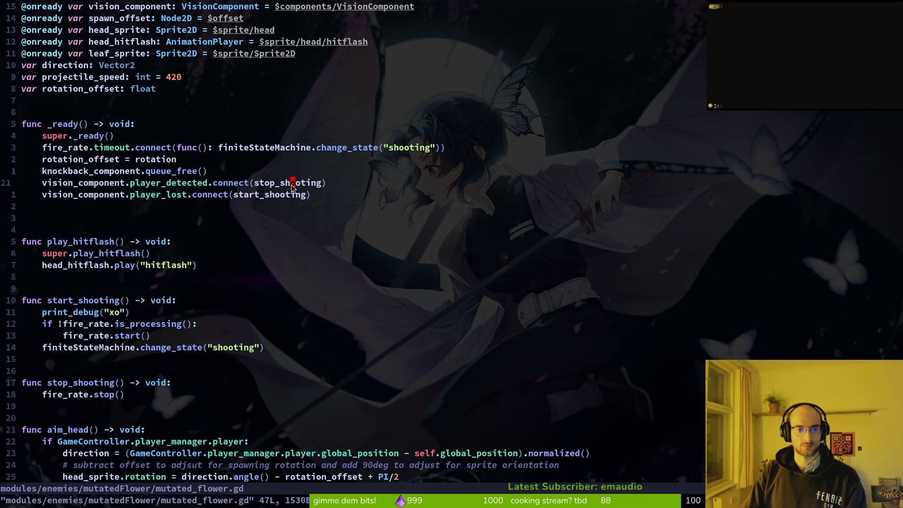
{"action": "type", "text": "ci(start_shooting"}
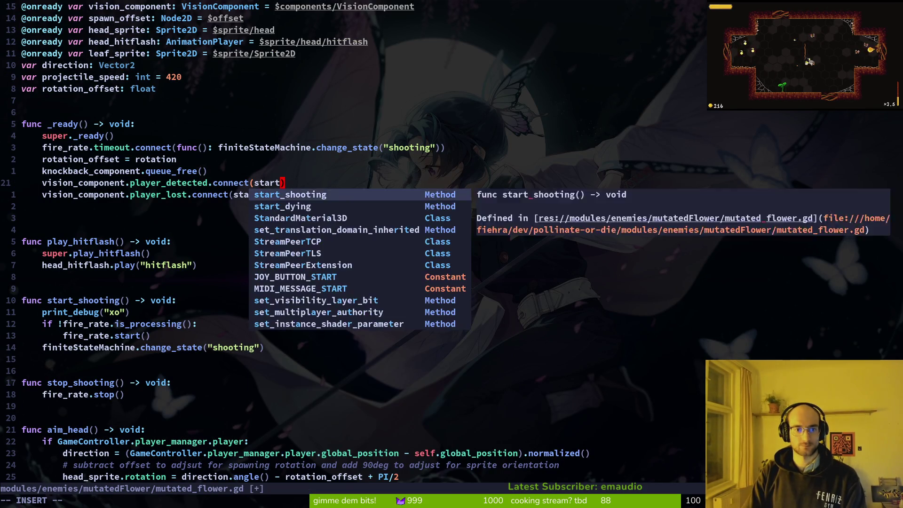
{"action": "key", "text": "Escape"}
{"action": "type", "text": "jci(stop_shooting"}
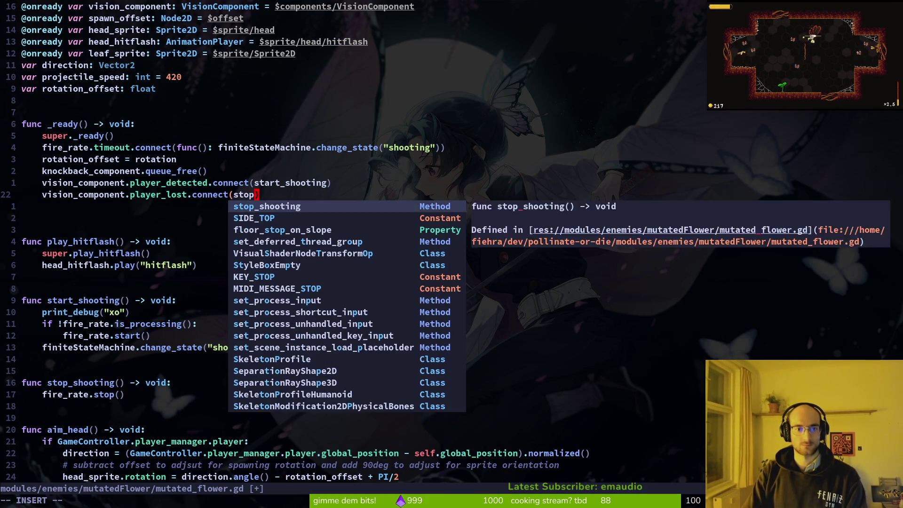
{"action": "key", "text": "Escape"}
{"action": "key", "text": "alt+Tab"}
{"action": "key", "text": "alt+Tab"}
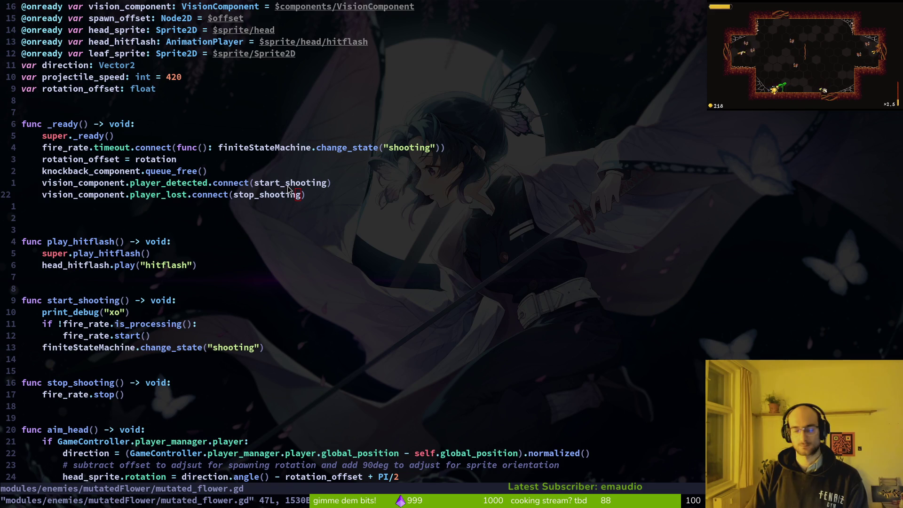
{"action": "key", "text": "alt+Tab"}
{"action": "key", "text": "F5"}
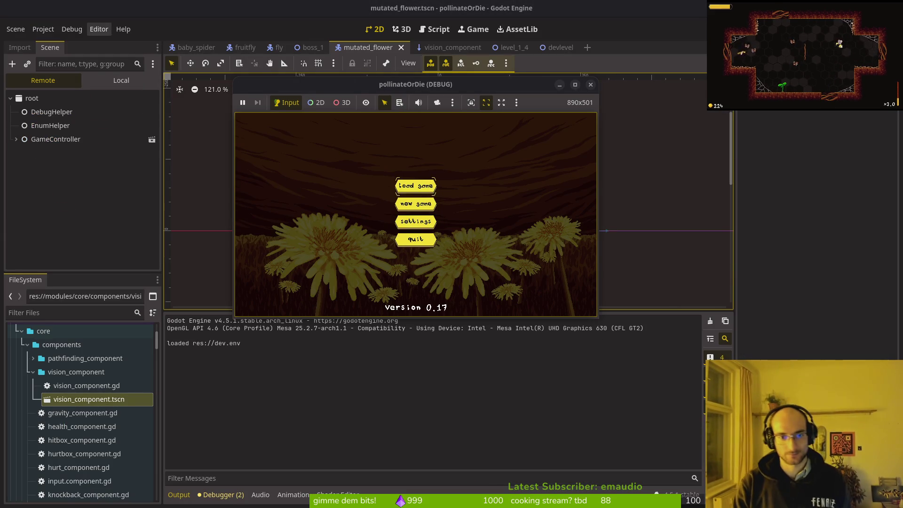
Play past the title screen, stop the game, and select the fireRate timer showing a 3.0 s wait
{"action": "key", "text": "Return"}
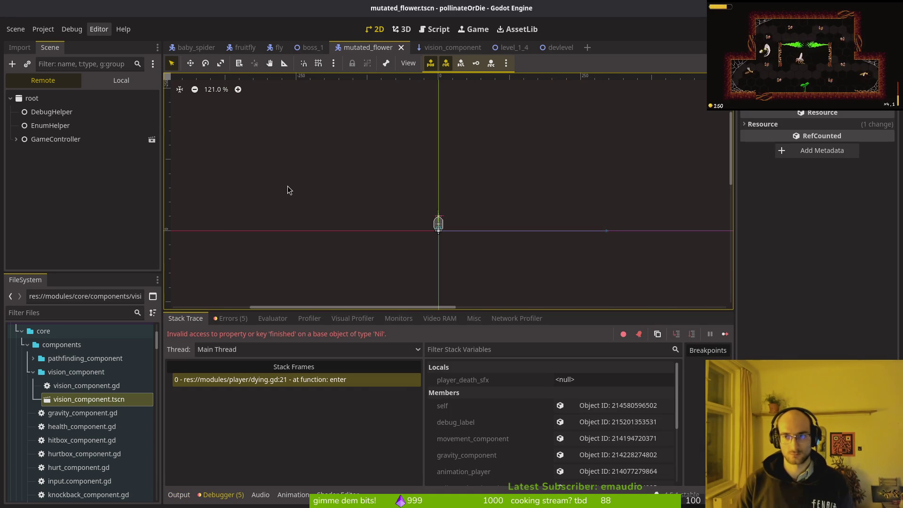
{"action": "key", "text": "F8"}
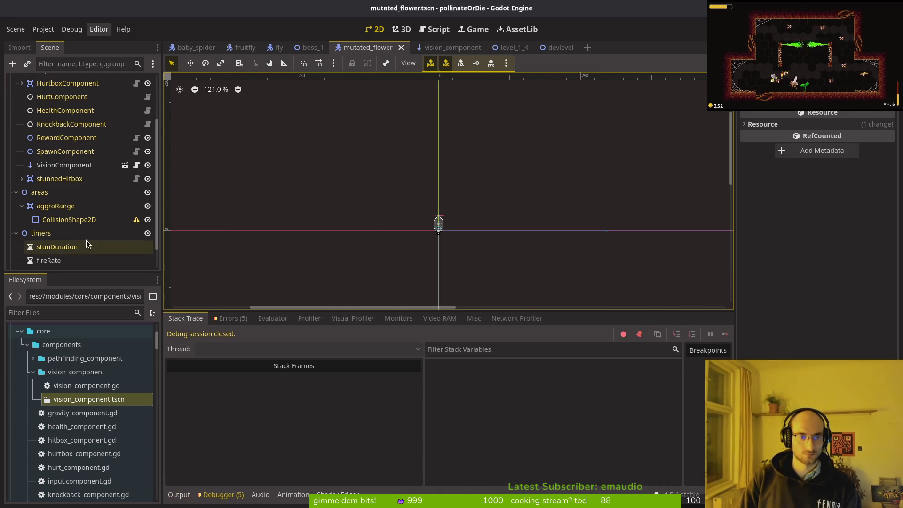
{"action": "scroll", "coordinate": [74, 244], "scroll_direction": "down", "scroll_amount": 2}
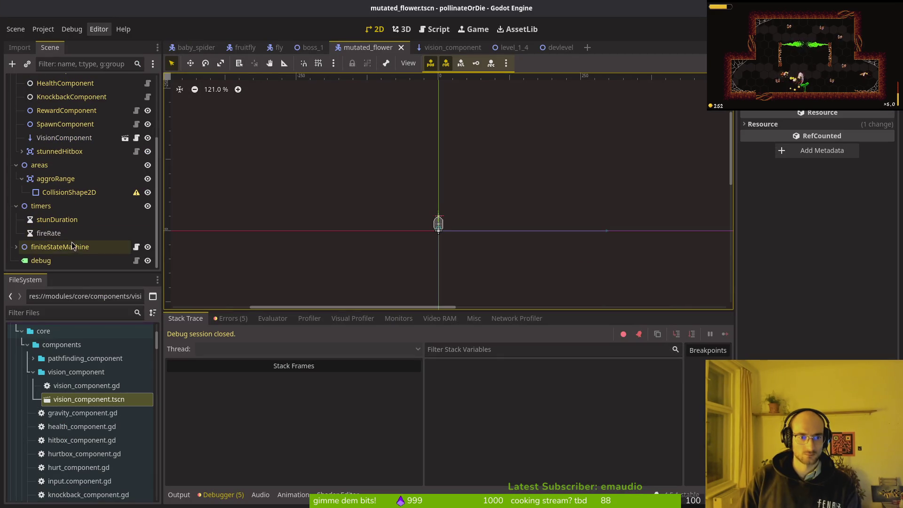
{"action": "left_click", "coordinate": [70, 220]}
{"action": "left_click", "coordinate": [71, 233]}
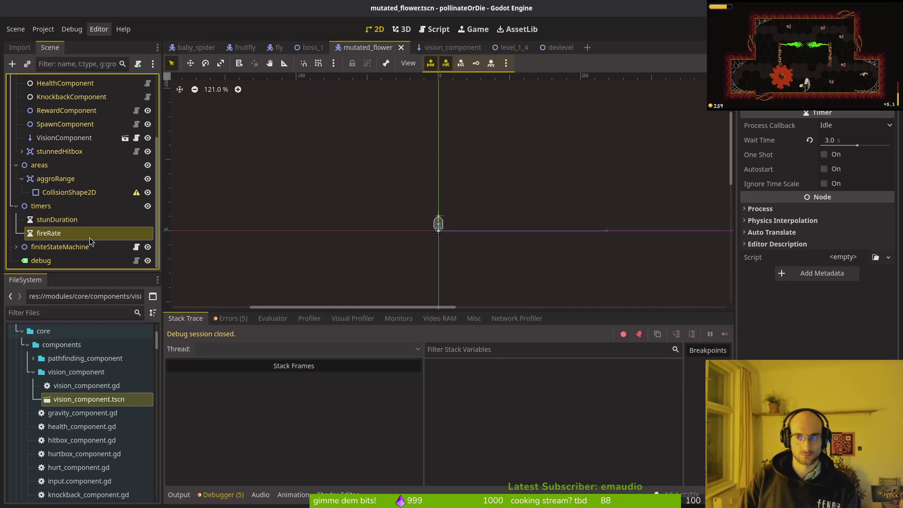
{"action": "key", "text": "alt+Tab"}
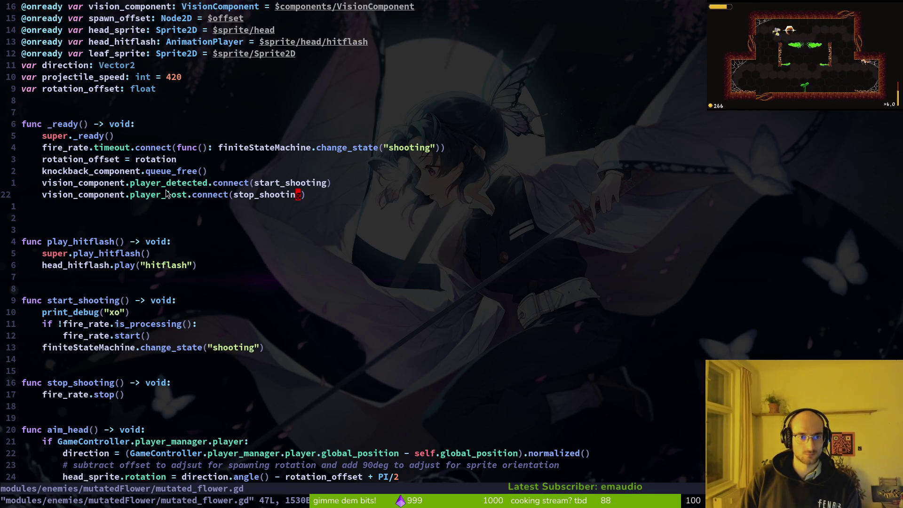
Grep the project for player_detected and jump to its emit line in vision_component.gd
{"action": "key", "text": "w"}
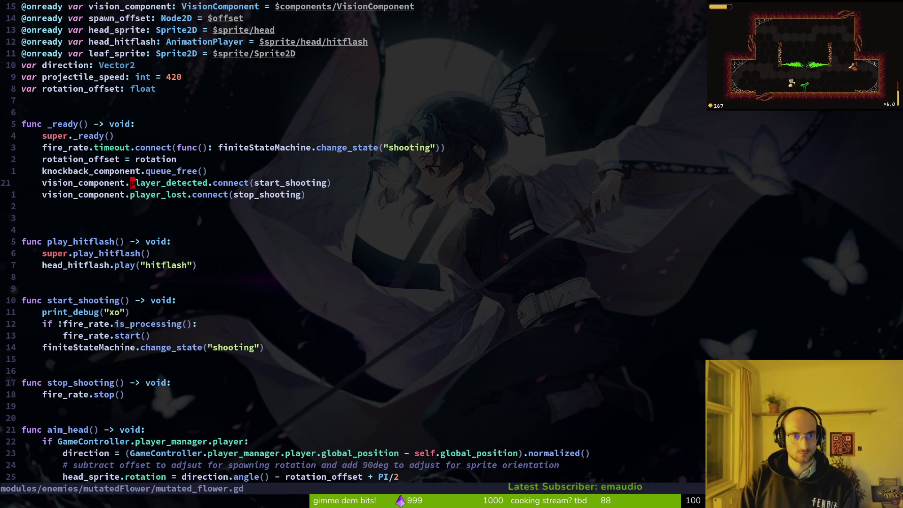
{"action": "key", "text": "Return"}
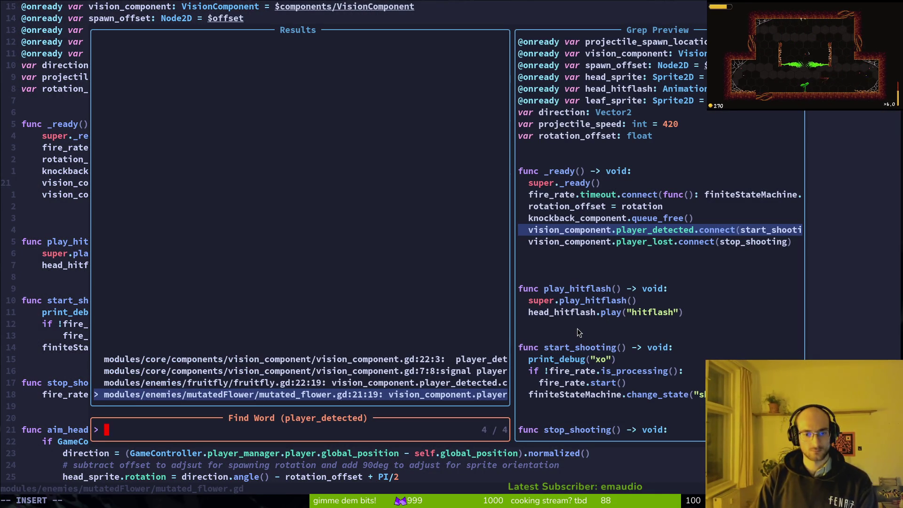
{"action": "key", "text": "Up"}
{"action": "key", "text": "Up"}
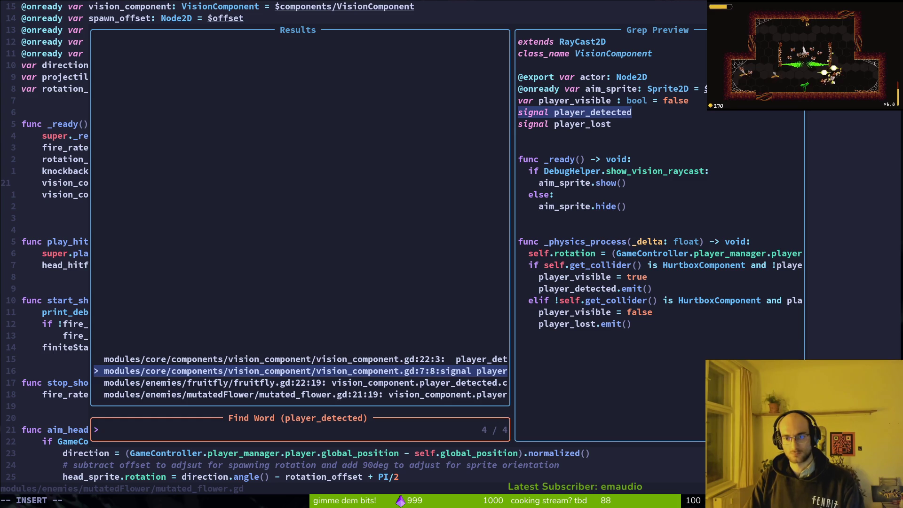
{"action": "key", "text": "Up"}
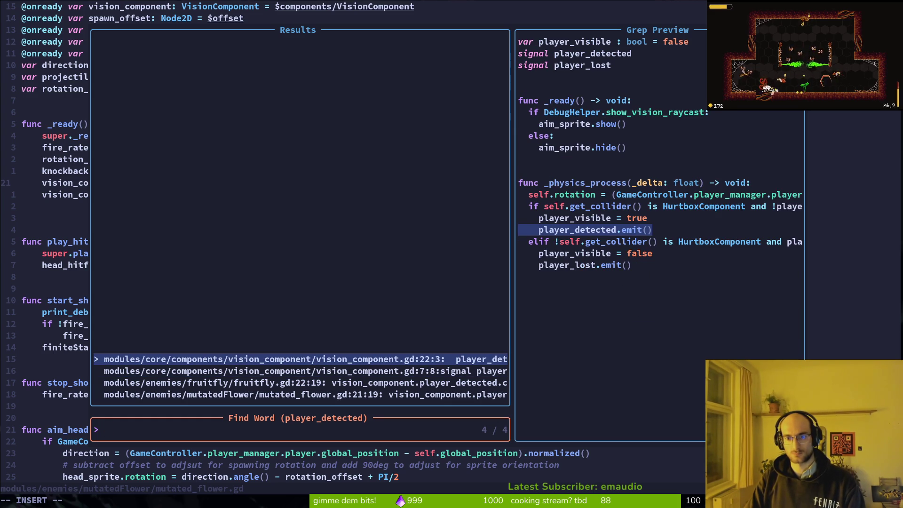
{"action": "key", "text": "Return"}
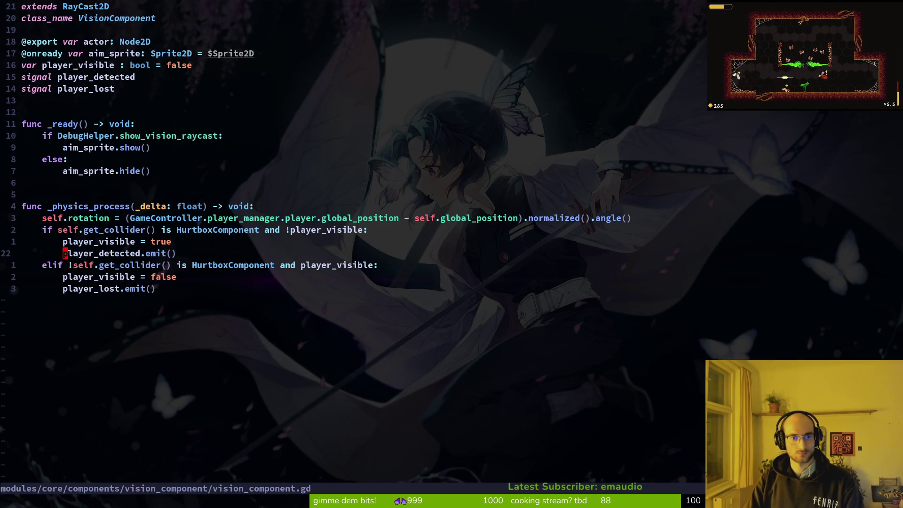
{"action": "key", "text": "k"}
{"action": "key", "text": "k"}
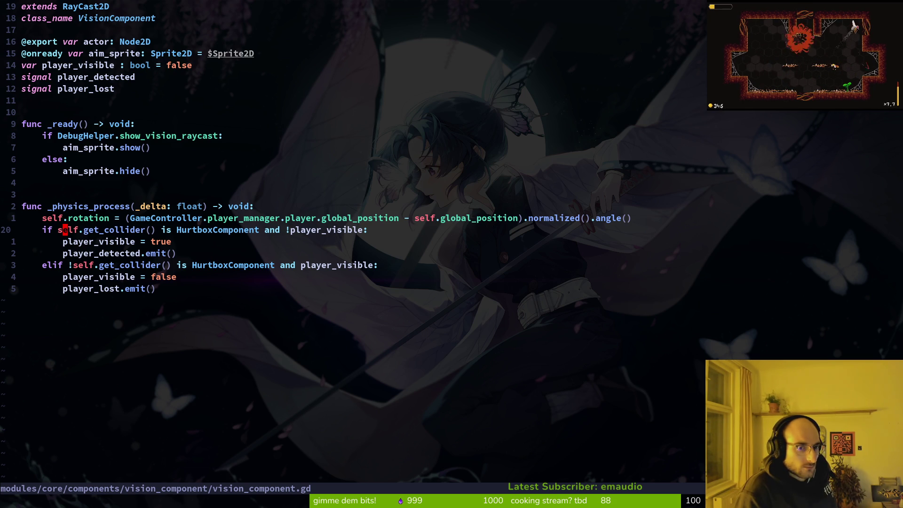
Save the vision_component scene and quick-open poison_bubble.tscn
{"action": "key", "text": "alt+Tab"}
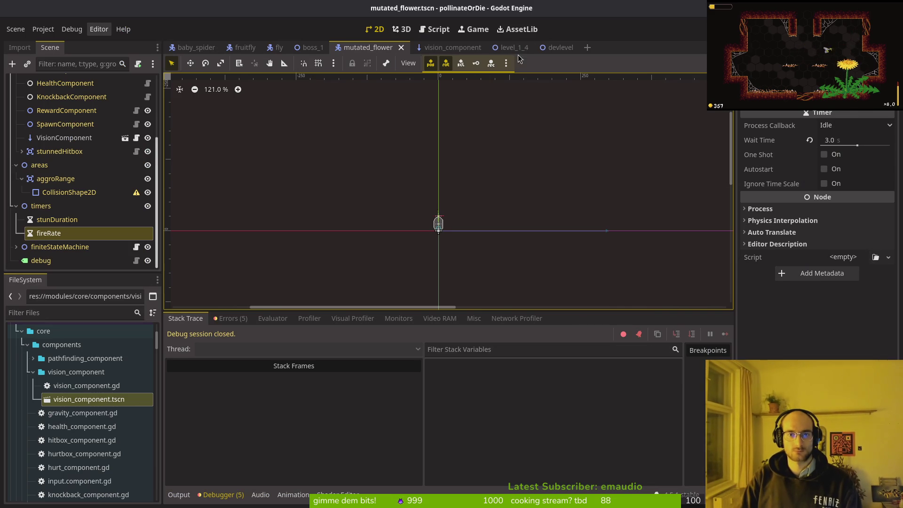
{"action": "left_click", "coordinate": [452, 48]}
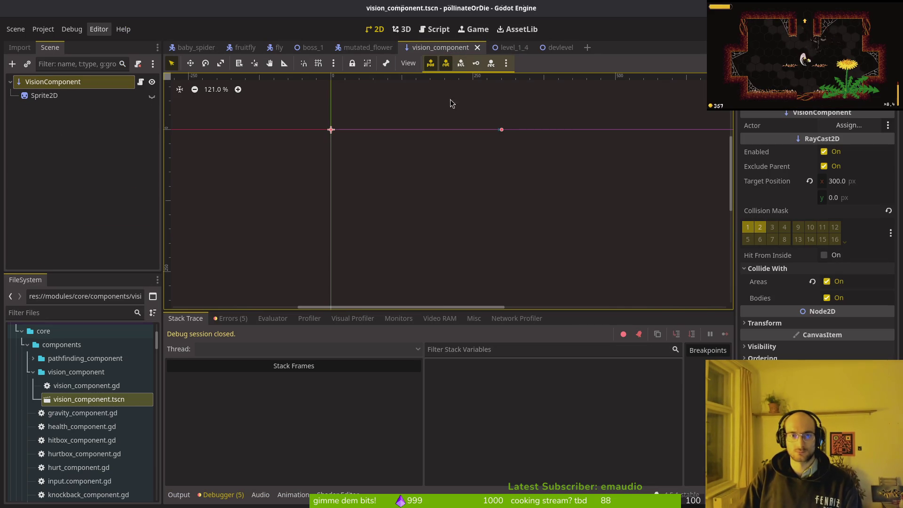
{"action": "key", "text": "ctrl+s"}
{"action": "key", "text": "ctrl+shift+o"}
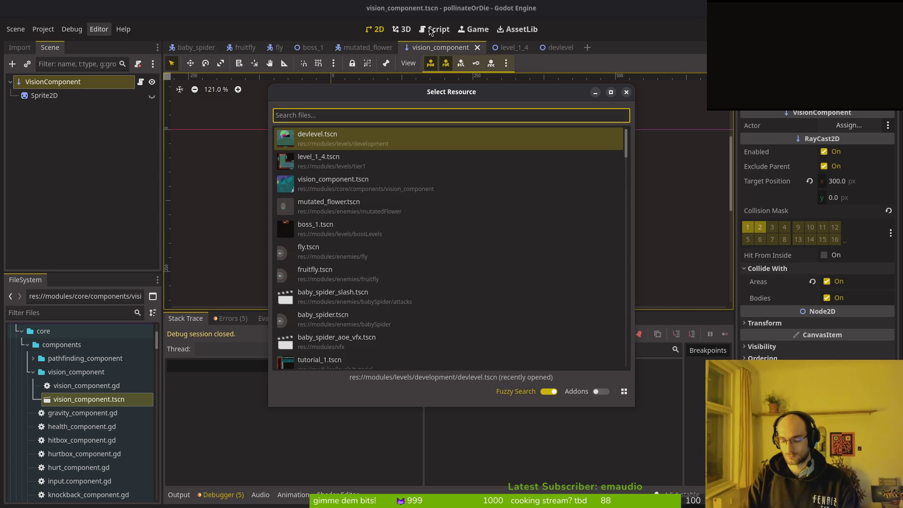
{"action": "type", "text": "pobubts"}
{"action": "key", "text": "Return"}
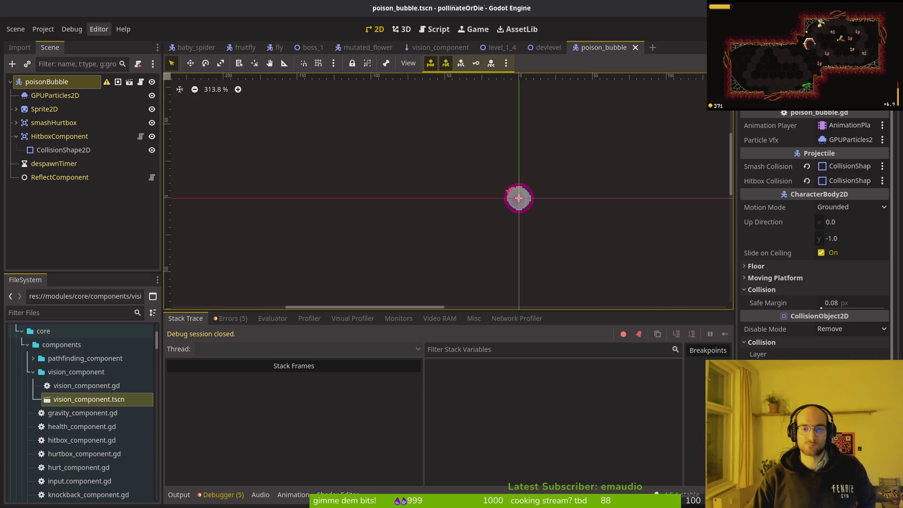
Toggle the bubble and sprite visibility to inspect the collision circle, then save and run the game
{"action": "scroll", "coordinate": [541, 205], "scroll_direction": "up", "scroll_amount": 4}
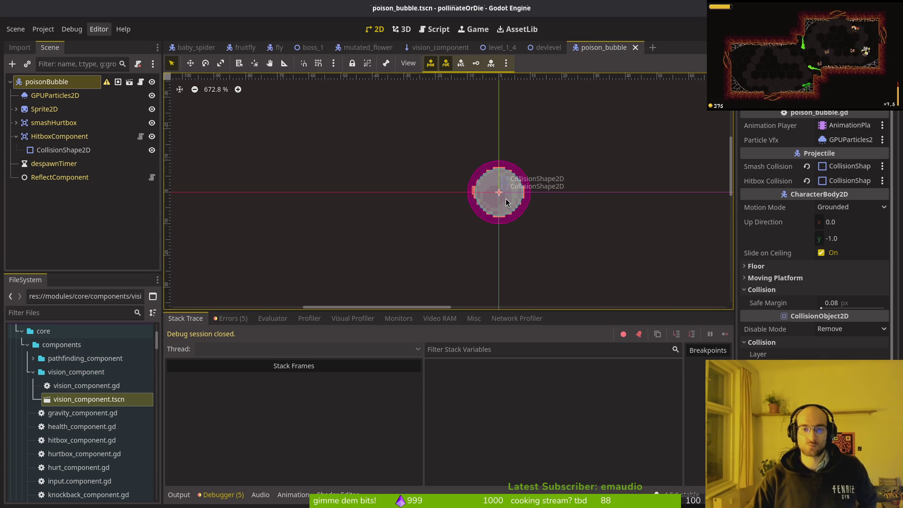
{"action": "left_click", "coordinate": [151, 83]}
{"action": "left_click", "coordinate": [151, 82]}
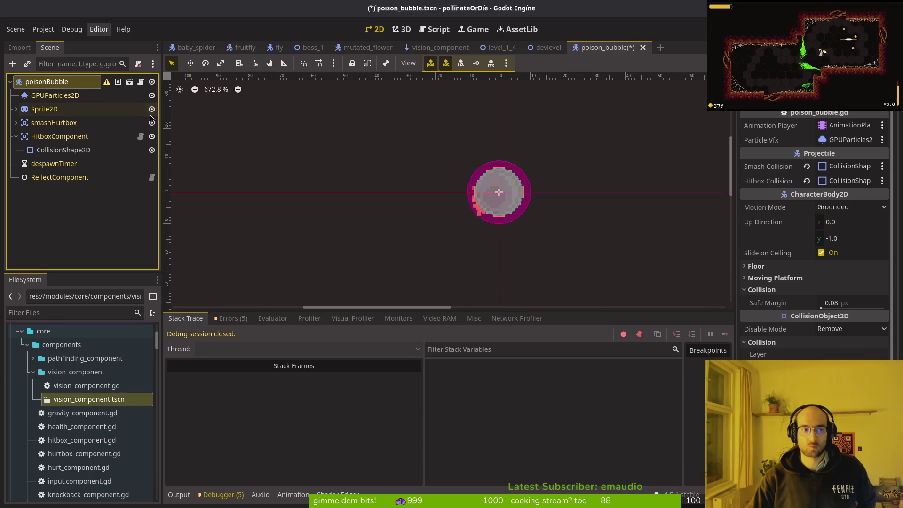
{"action": "left_click", "coordinate": [151, 110]}
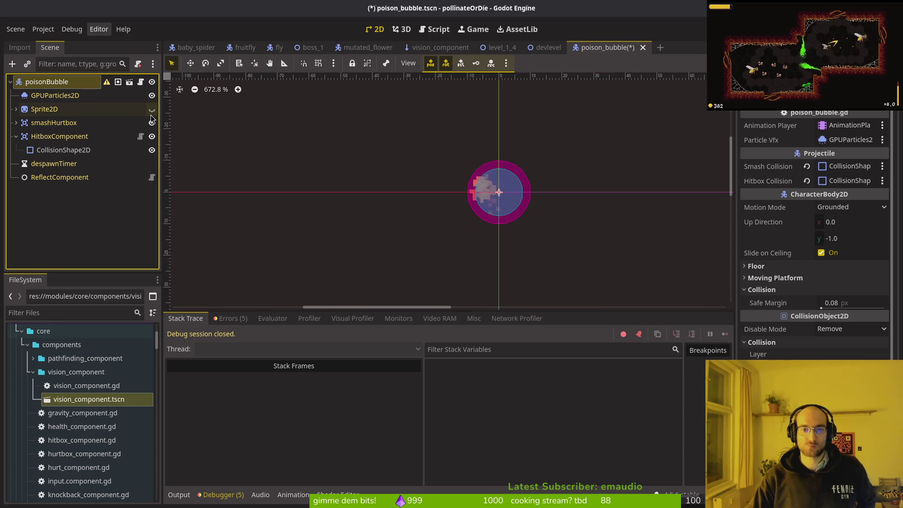
{"action": "left_click", "coordinate": [152, 109]}
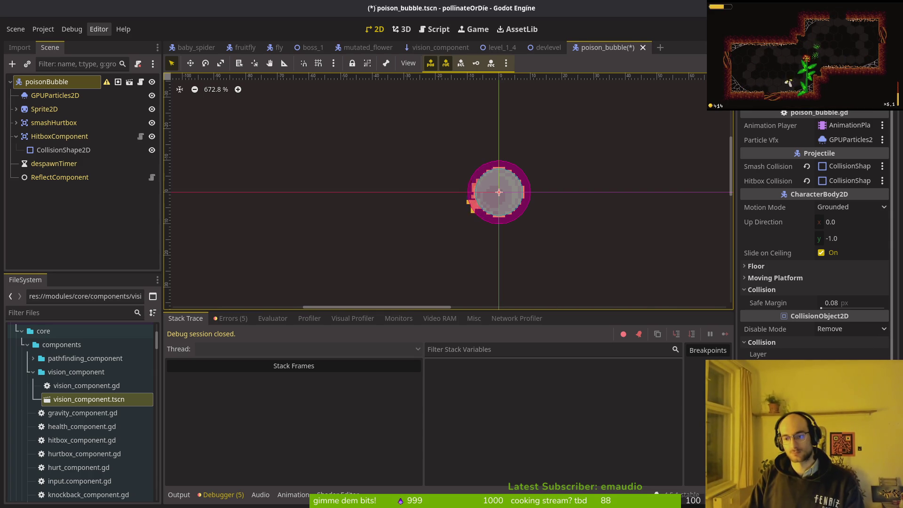
{"action": "key", "text": "ctrl+s"}
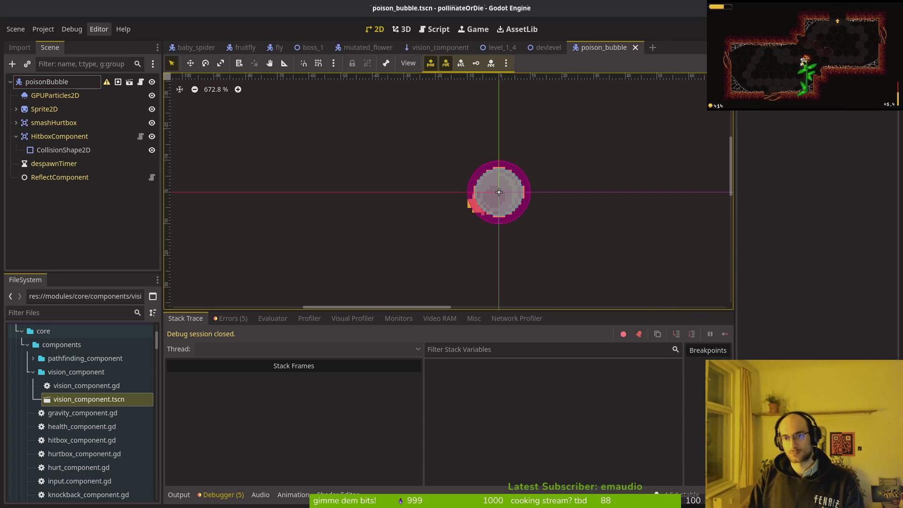
{"action": "key", "text": "F5"}
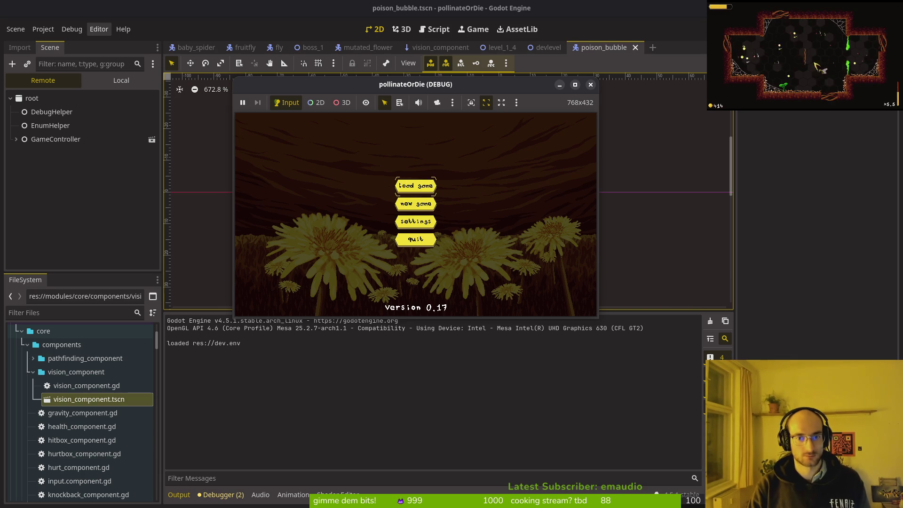
Playtest the dev hexagon boss arena, flying the bee while flowers shoot, then stop debugging with F8
{"action": "key", "text": "Return"}
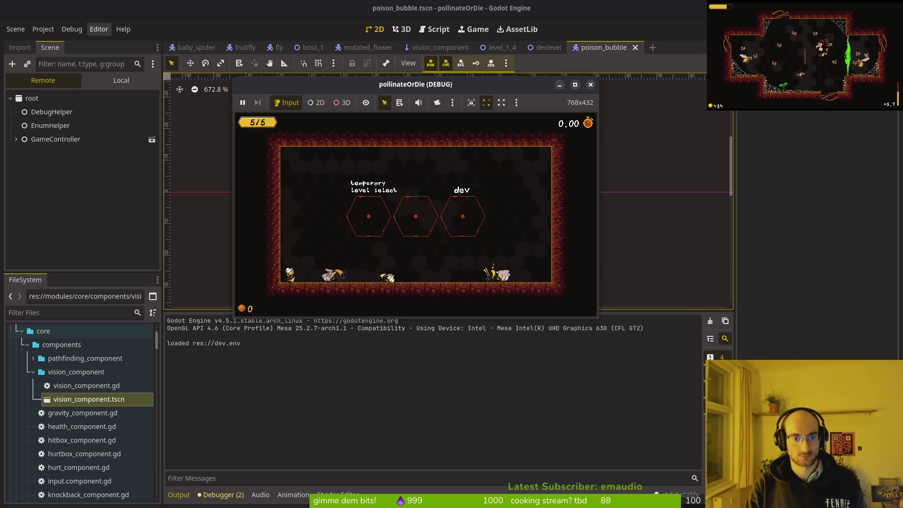
{"action": "key", "text": "Right"}
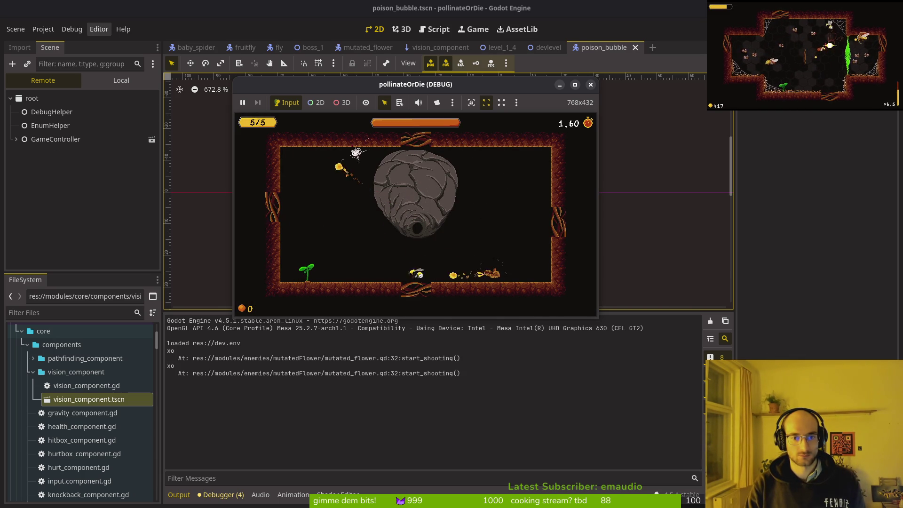
{"action": "key", "text": "Up"}
{"action": "key", "text": "Left"}
{"action": "key", "text": "Up"}
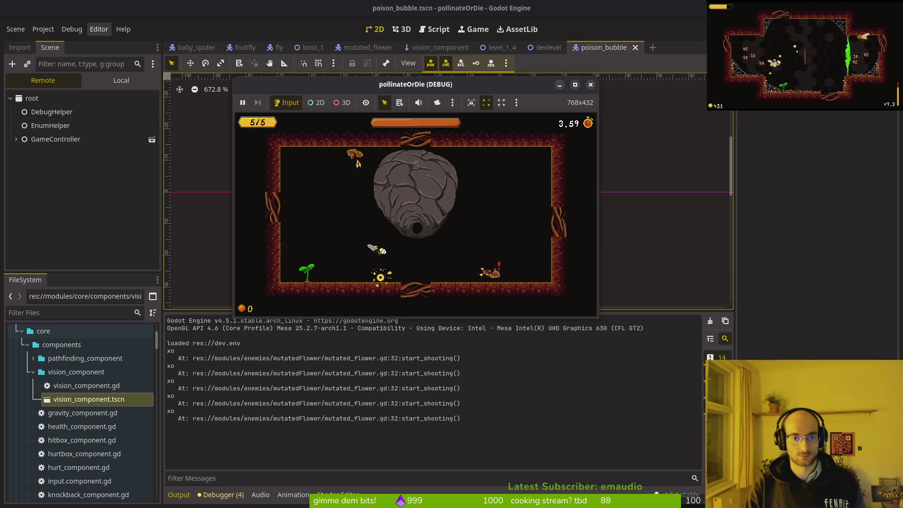
{"action": "key", "text": "Left"}
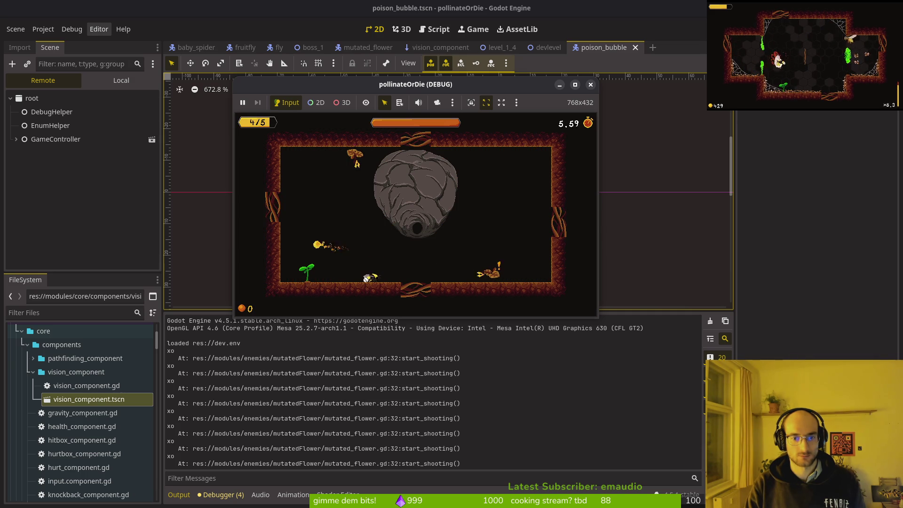
{"action": "key", "text": "Left"}
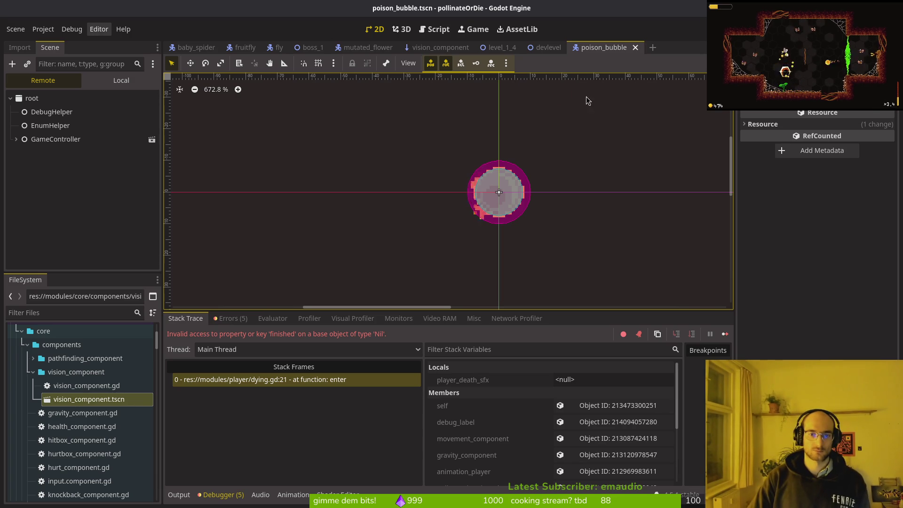
{"action": "key", "text": "F8"}
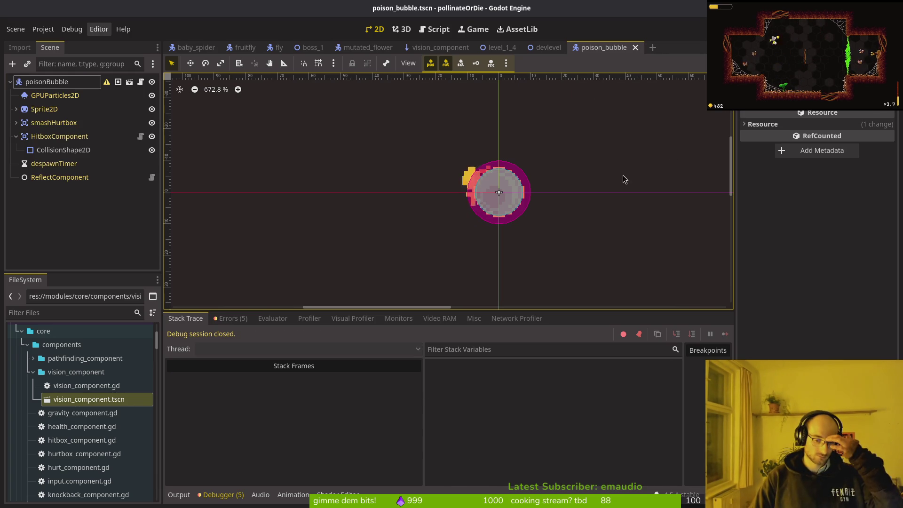
Open player.tscn and inspect the HurtboxComponent's collision layer under the components node
{"action": "left_click", "coordinate": [437, 47]}
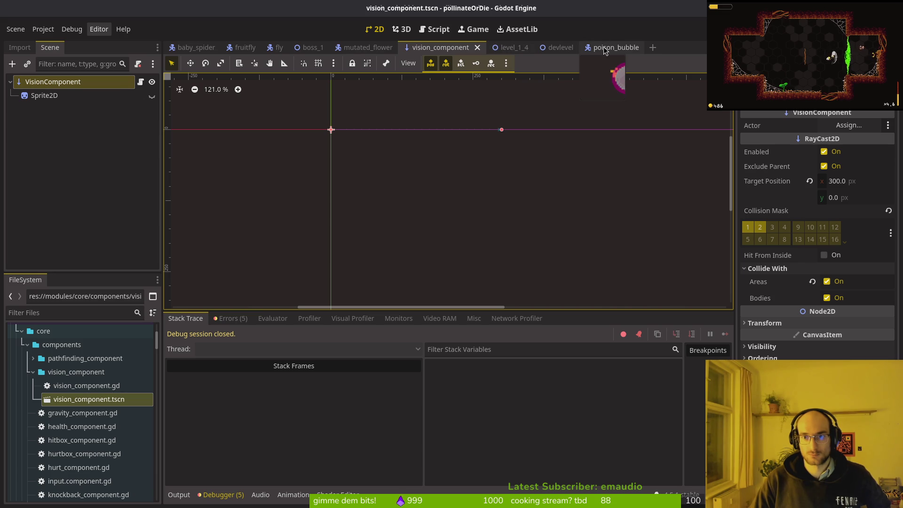
{"action": "left_click", "coordinate": [504, 49]}
{"action": "left_click", "coordinate": [404, 49]}
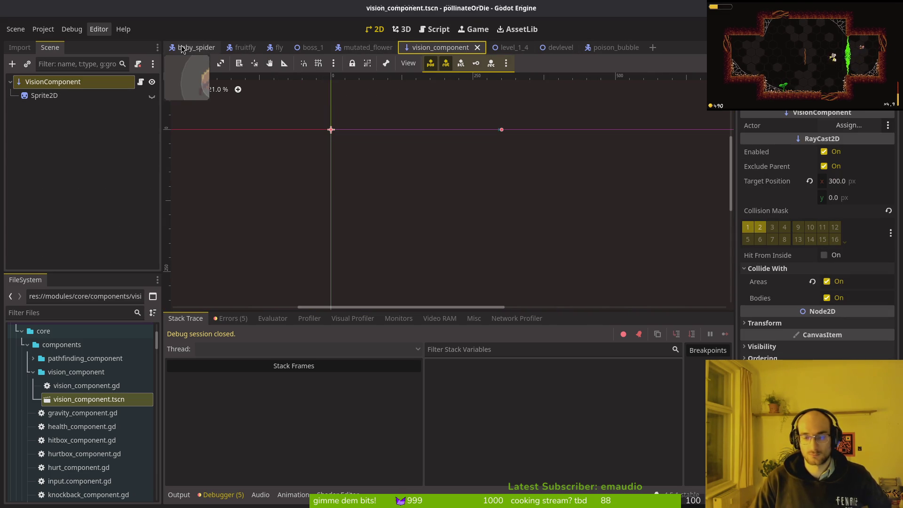
{"action": "key", "text": "ctrl+shift+o"}
{"action": "type", "text": "player"}
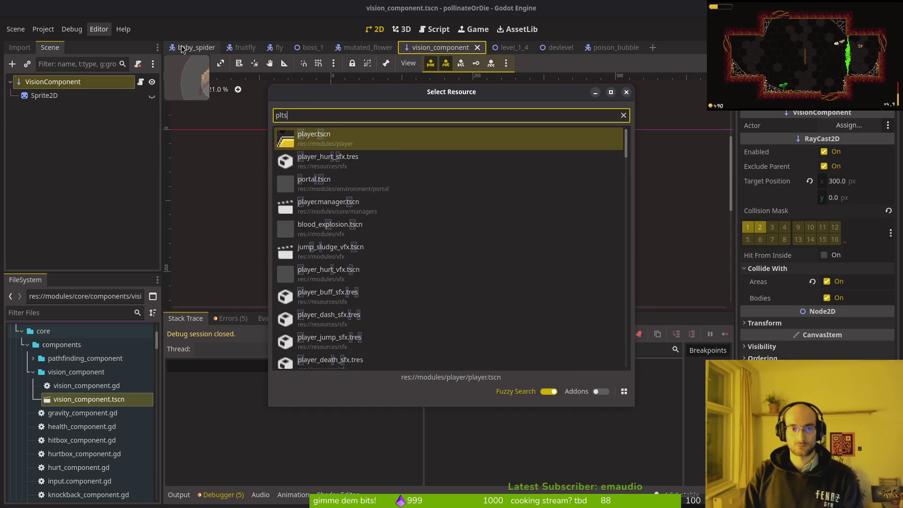
{"action": "key", "text": "Return"}
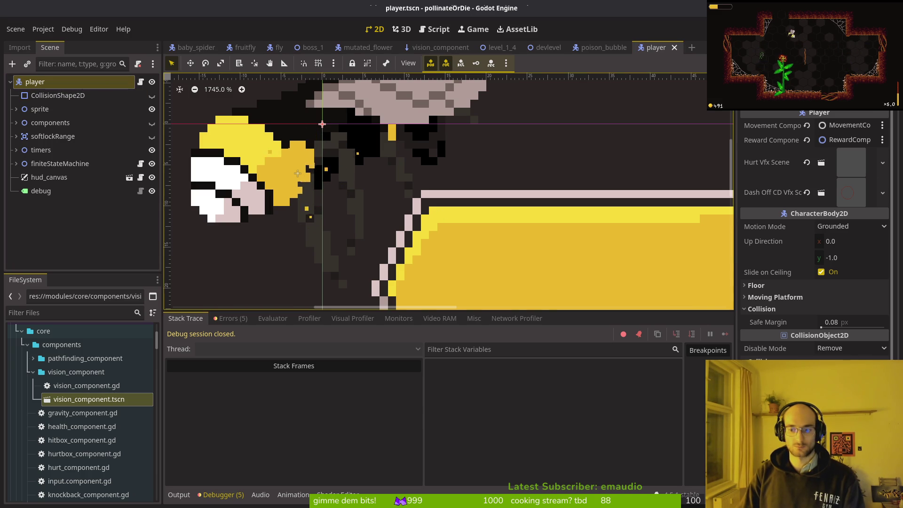
{"action": "scroll", "coordinate": [372, 218], "scroll_direction": "down", "scroll_amount": 6}
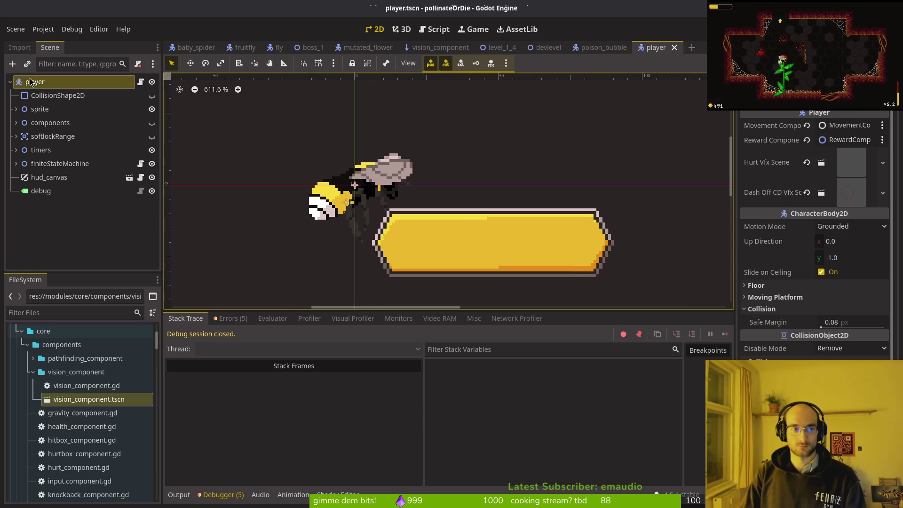
{"action": "left_click", "coordinate": [16, 122]}
{"action": "left_click", "coordinate": [54, 141]}
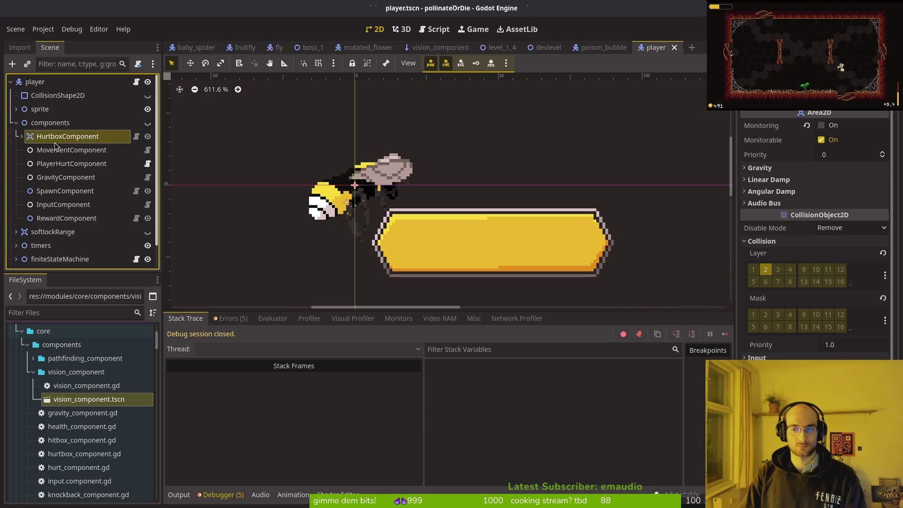
{"action": "left_click", "coordinate": [16, 123]}
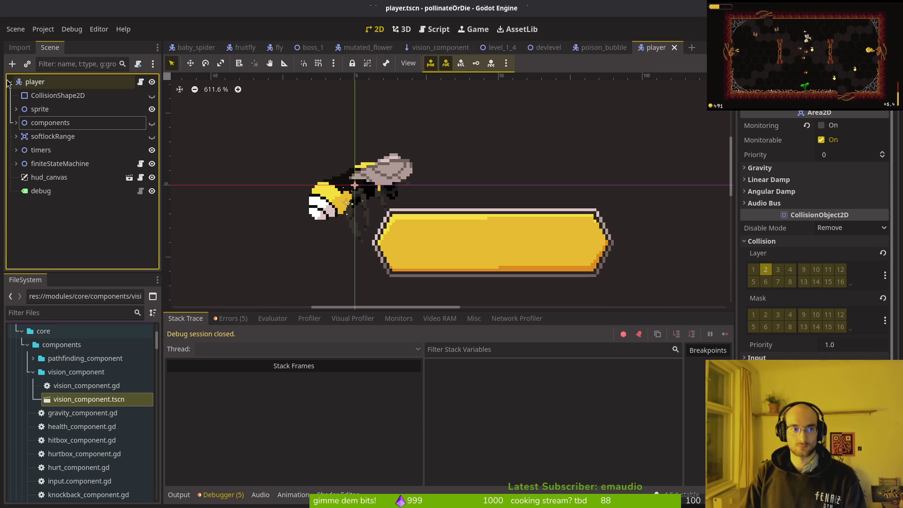
{"action": "left_click", "coordinate": [10, 82]}
Close the player, poison_bubble, devlevel, level_1_4 and vision_component scene tabs
{"action": "left_click", "coordinate": [675, 47]}
{"action": "left_click", "coordinate": [631, 47]}
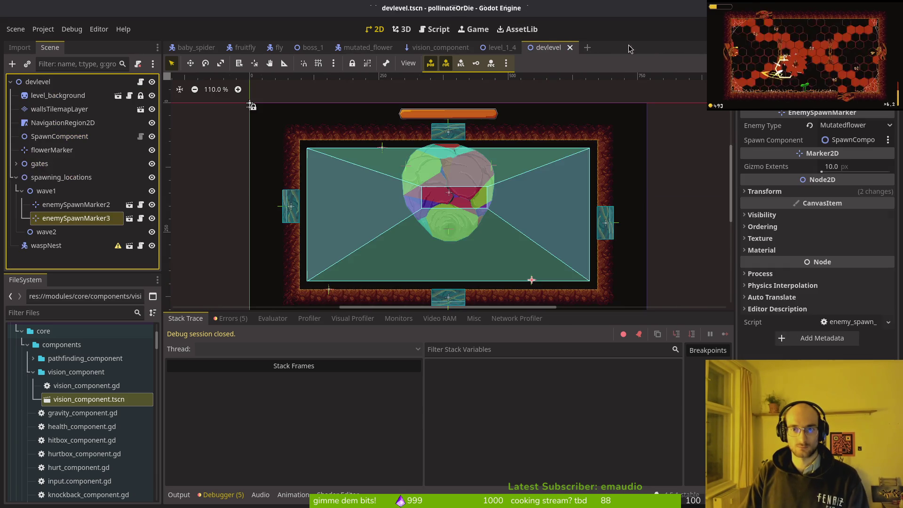
{"action": "left_click", "coordinate": [569, 48]}
{"action": "left_click", "coordinate": [492, 47]}
{"action": "left_click", "coordinate": [463, 48]}
Save and quit vision_component.gd in vim, then browse the changed files in tig
{"action": "key", "text": "alt+Tab"}
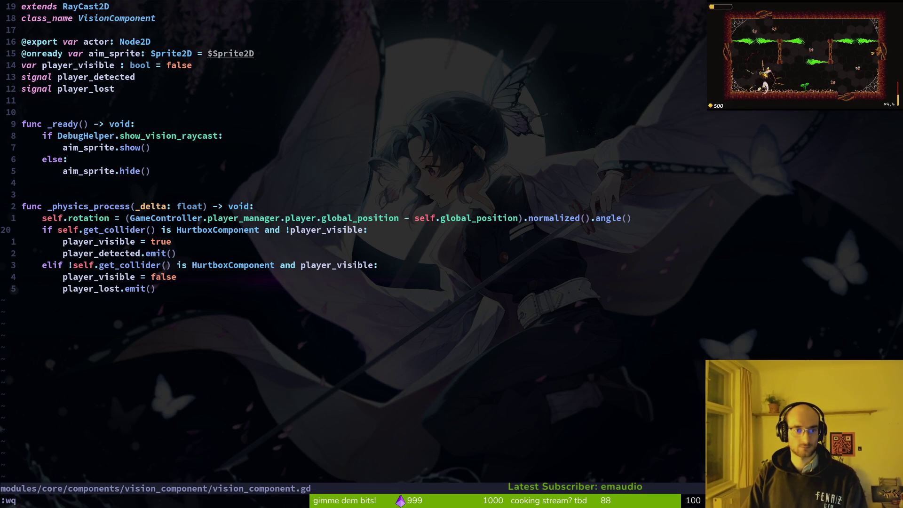
{"action": "key", "text": "Return"}
{"action": "key", "text": "Down"}
{"action": "key", "text": "Down"}
{"action": "key", "text": "Down"}
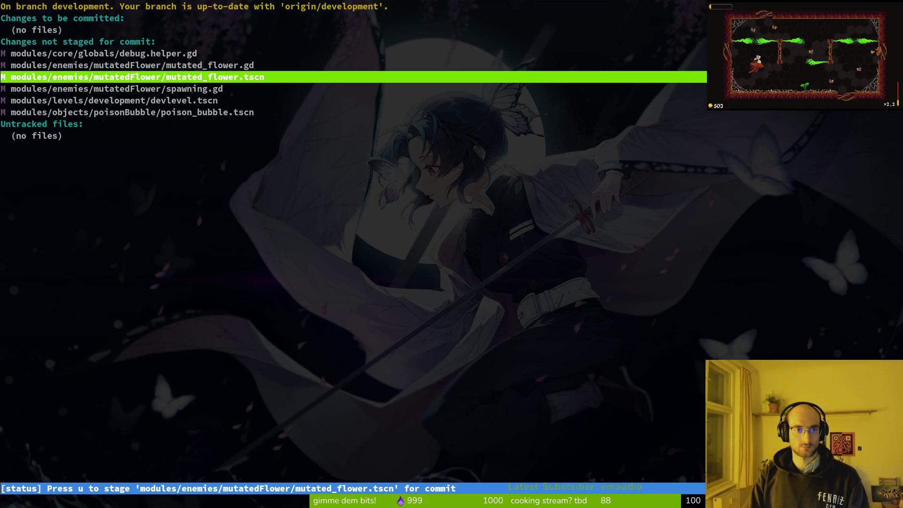
{"action": "key", "text": "q"}
{"action": "type", "text": "tig"}
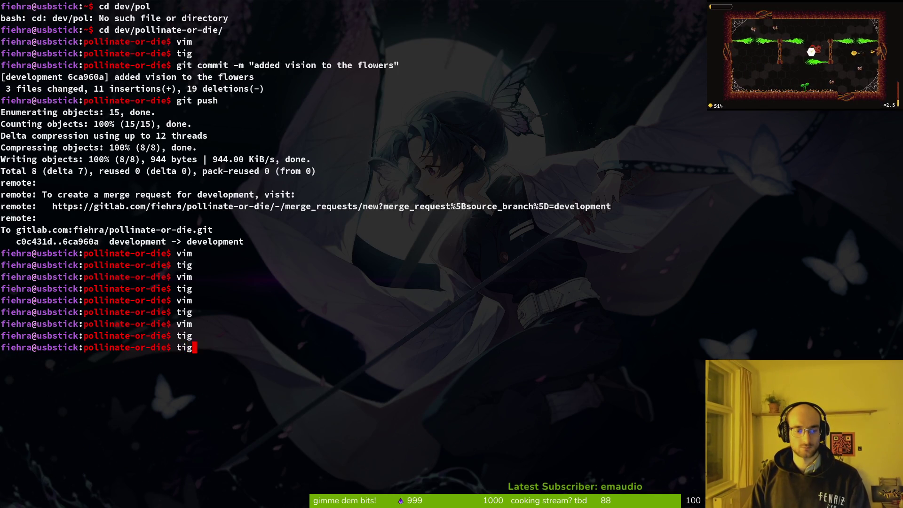
{"action": "key", "text": "Return"}
{"action": "key", "text": "Down"}
{"action": "key", "text": "Down"}
{"action": "key", "text": "Down"}
{"action": "key", "text": "Down"}
{"action": "key", "text": "Down"}
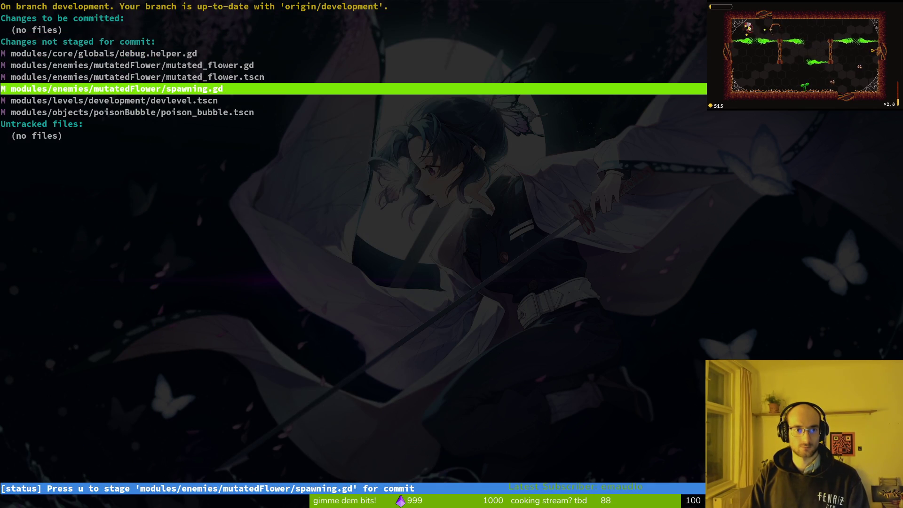
{"action": "key", "text": "q"}
Rerun tig, revert the poison_bubble.tscn changes, quit, and clear the terminal
{"action": "key", "text": "alt+Tab"}
{"action": "key", "text": "alt+Tab"}
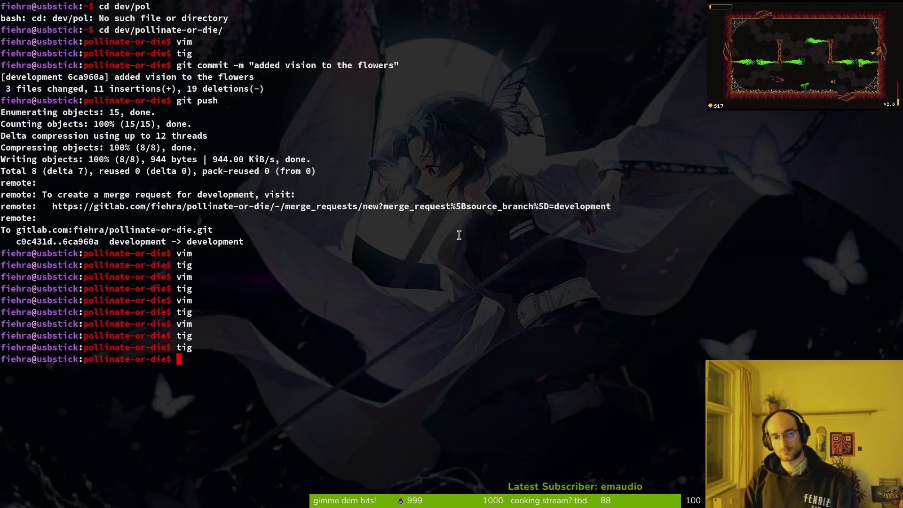
{"action": "type", "text": "tig"}
{"action": "key", "text": "Return"}
{"action": "key", "text": "Down"}
{"action": "key", "text": "Down"}
{"action": "key", "text": "Down"}
{"action": "key", "text": "Down"}
{"action": "key", "text": "Return"}
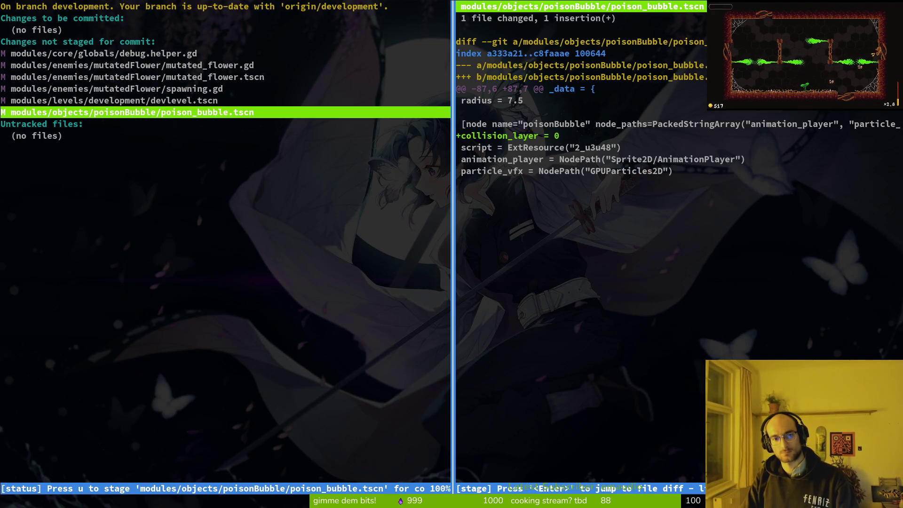
{"action": "key", "text": "exclam"}
{"action": "key", "text": "y"}
{"action": "key", "text": "q"}
{"action": "key", "text": "q"}
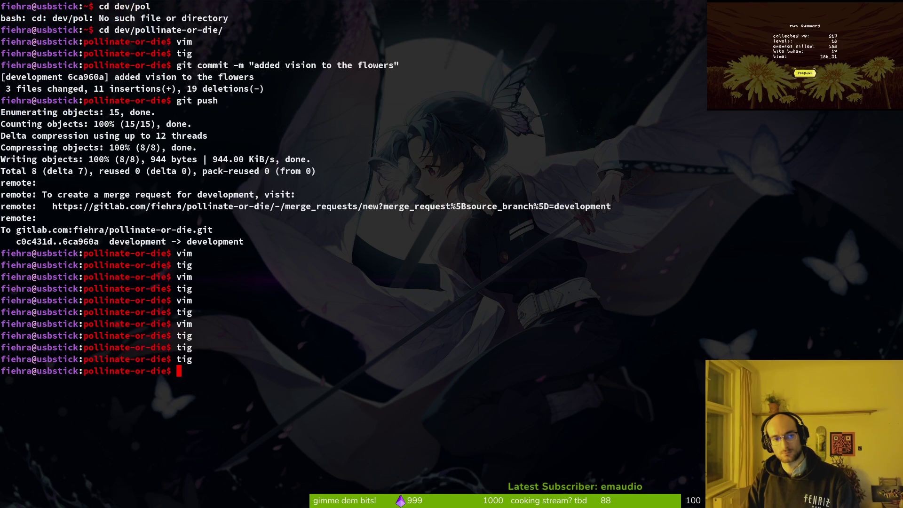
{"action": "type", "text": "clear"}
{"action": "key", "text": "Return"}
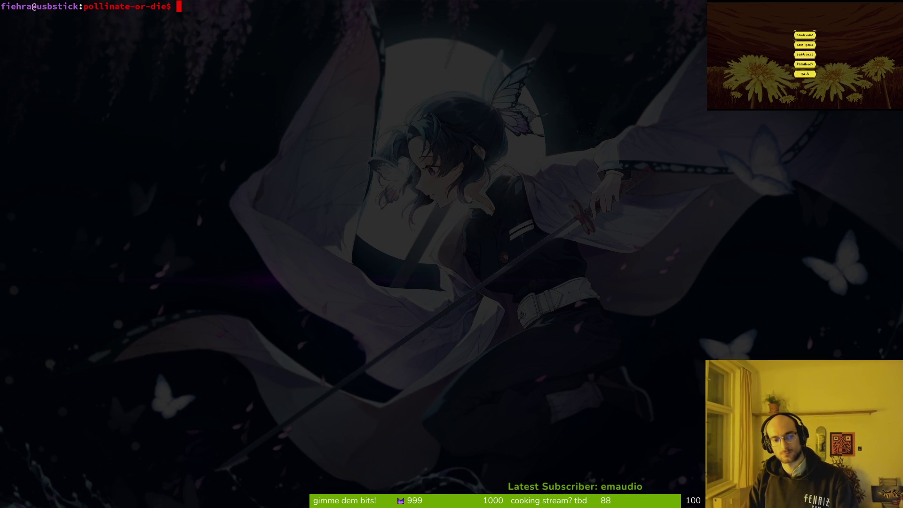
{"action": "key", "text": "alt+Tab"}
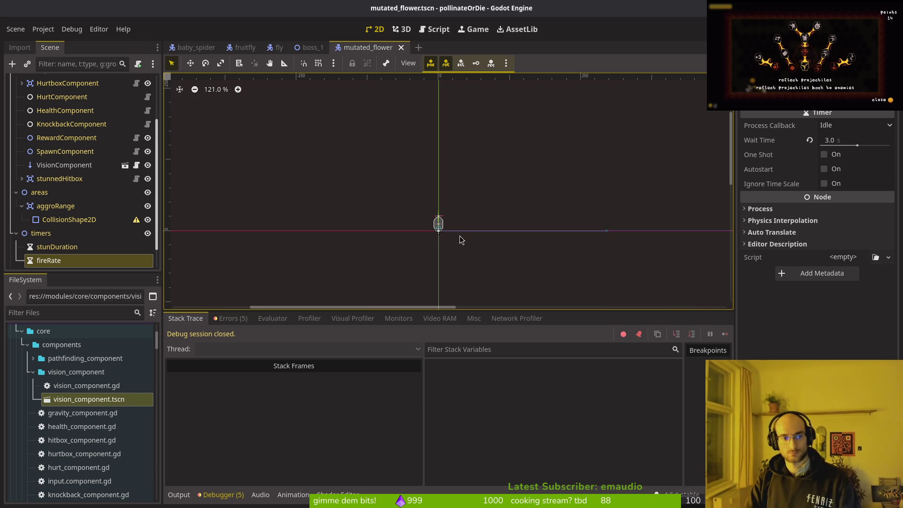
Add an Area2D under the areas node and name it shootingTriggerRange
{"action": "left_click", "coordinate": [21, 206]}
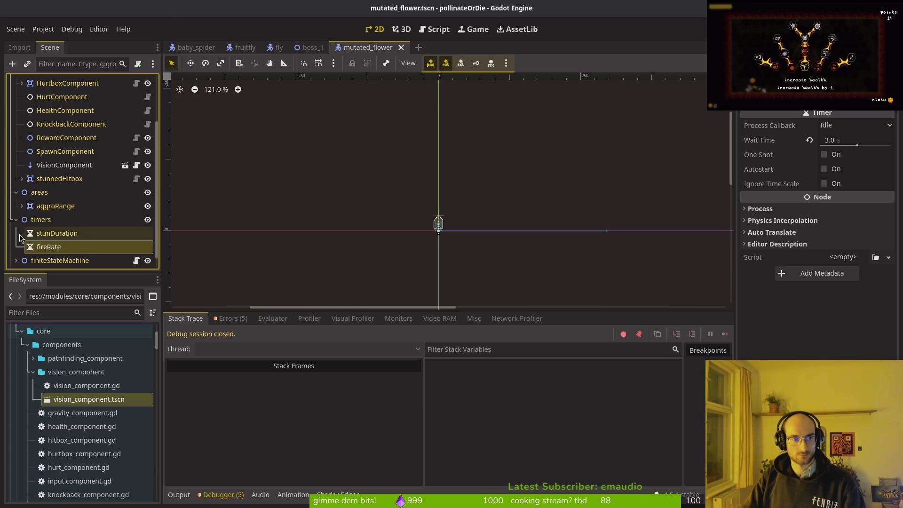
{"action": "left_click", "coordinate": [16, 220]}
{"action": "left_click", "coordinate": [34, 207]}
{"action": "key", "text": "ctrl+a"}
{"action": "type", "text": "colsha"}
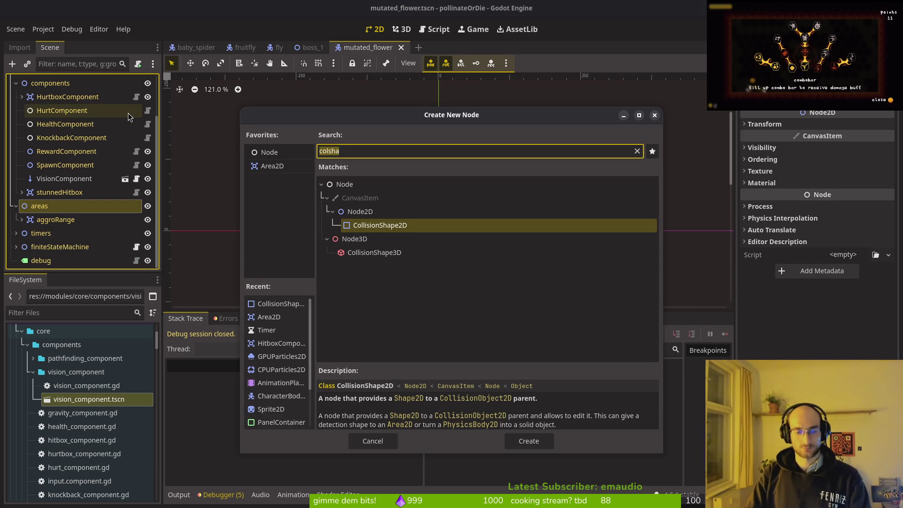
{"action": "type", "text": "area2d"}
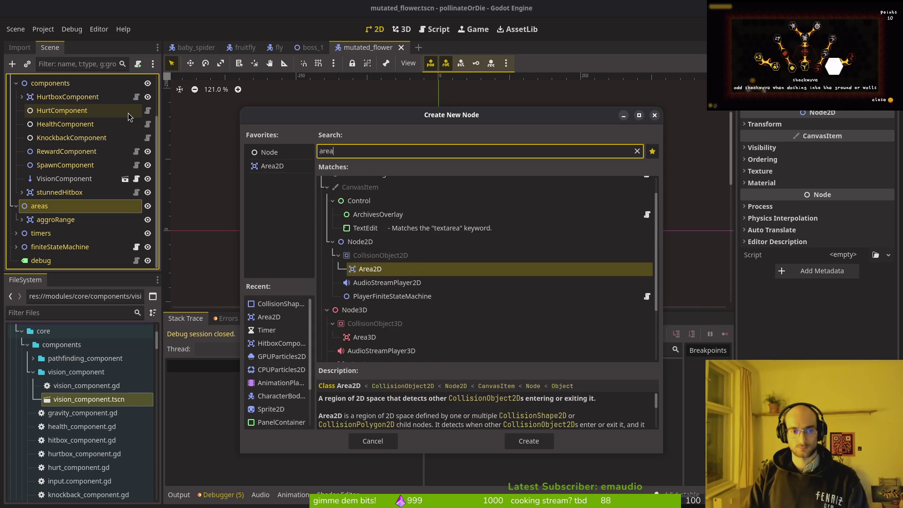
{"action": "key", "text": "Return"}
{"action": "key", "text": "F2"}
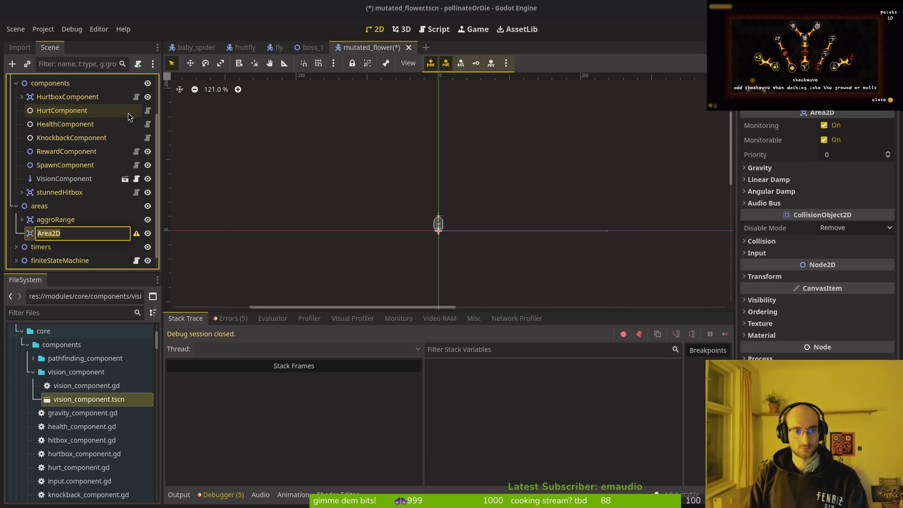
{"action": "type", "text": "shootingR"}
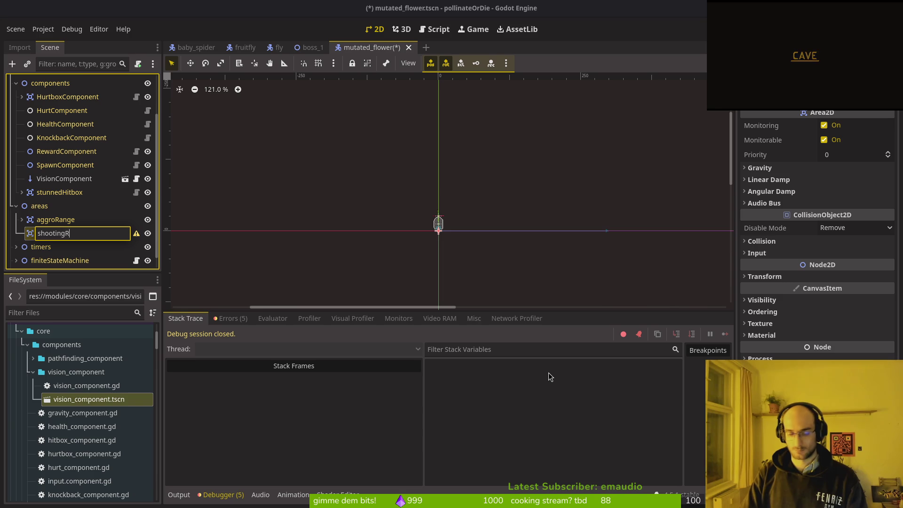
{"action": "key", "text": "BackSpace"}
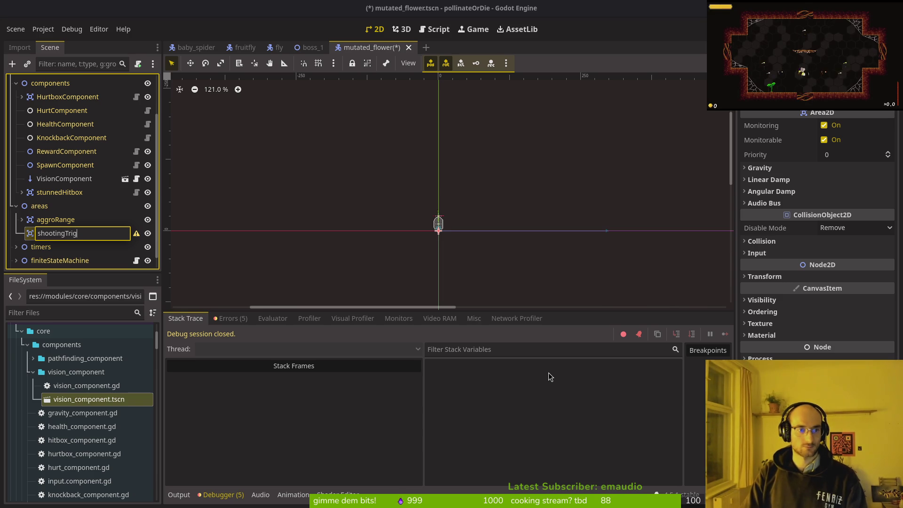
{"action": "key", "text": "Return"}
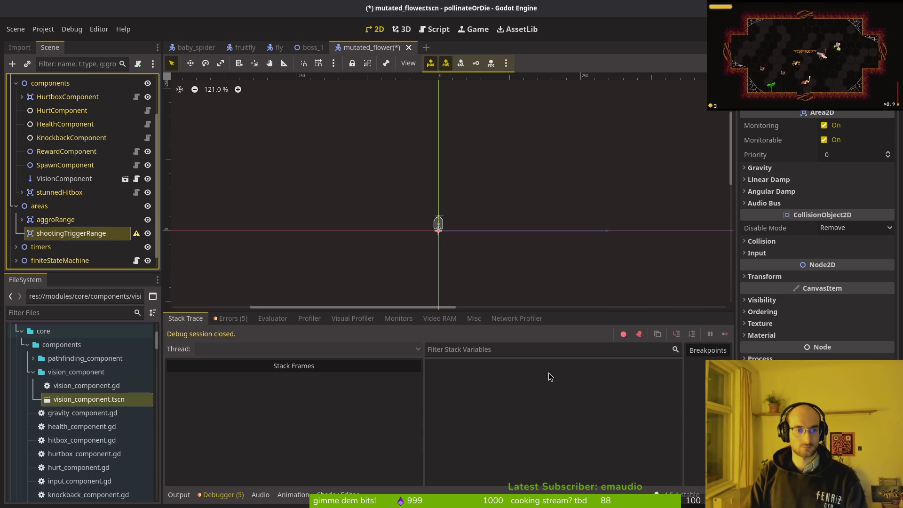
Add a CollisionShape2D child to shootingTriggerRange and save the mutated_flower scene
{"action": "key", "text": "ctrl+a"}
{"action": "type", "text": "collisionshape"}
{"action": "key", "text": "Return"}
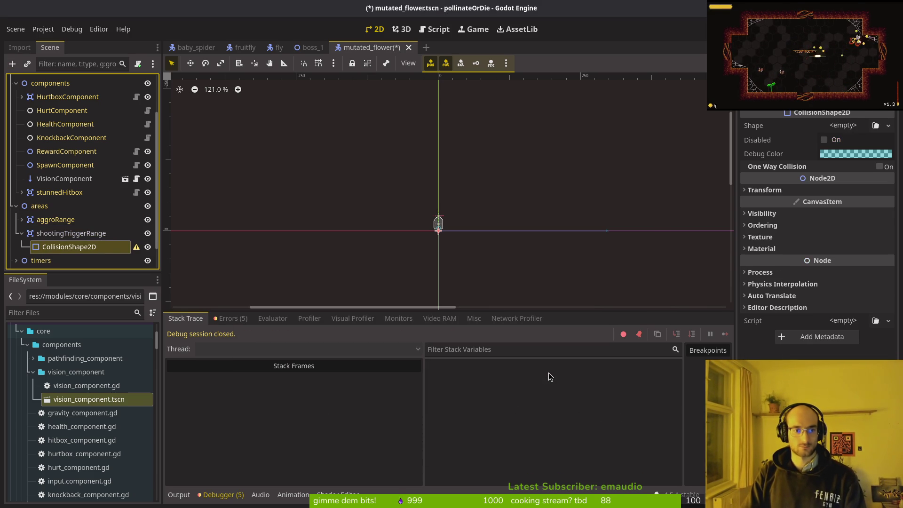
{"action": "key", "text": "F2"}
{"action": "key", "text": "Return"}
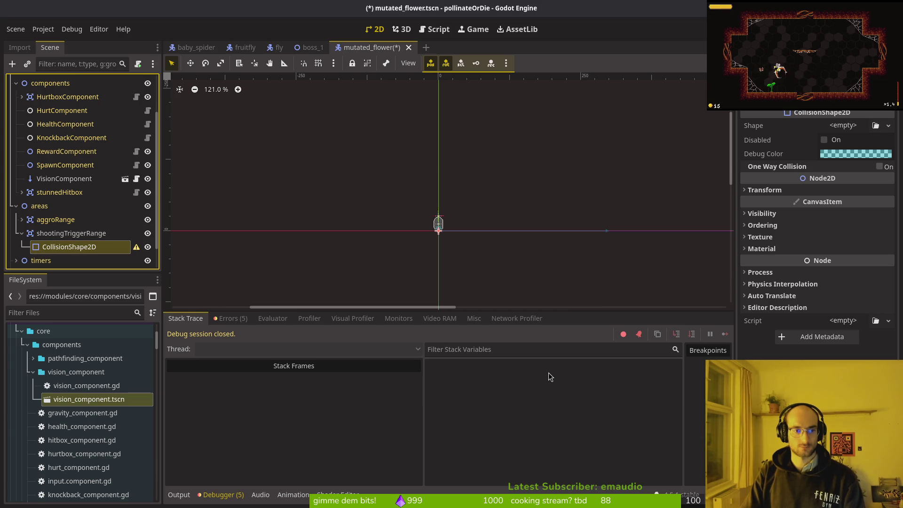
{"action": "key", "text": "ctrl+s"}
{"action": "key", "text": "super+1"}
In mutated_flower.gd, connect player_detected to a lambda setting fire_rate.paused = false, and save
{"action": "key", "text": "Return"}
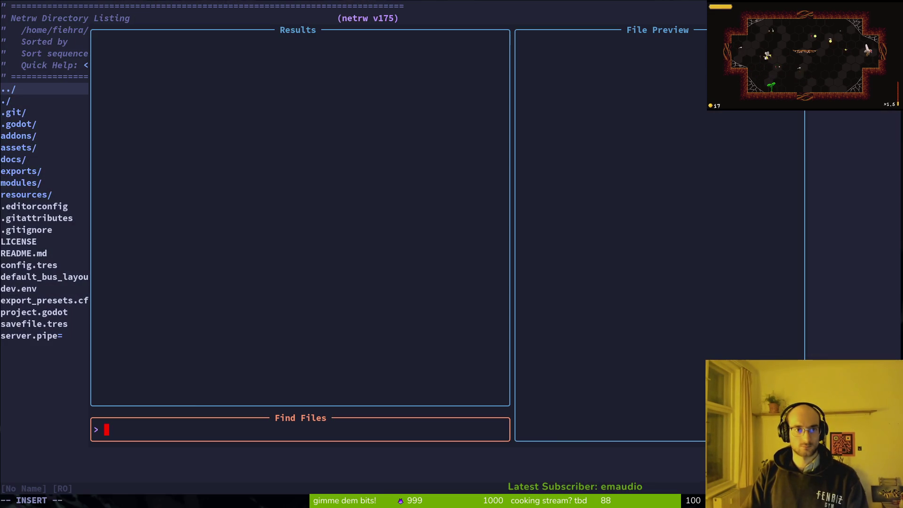
{"action": "type", "text": "mflower"}
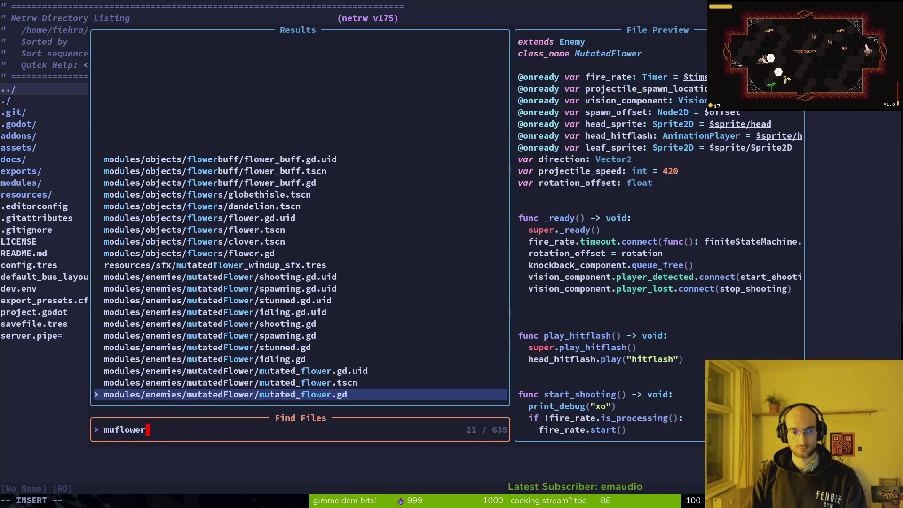
{"action": "key", "text": "Return"}
{"action": "key", "text": "u"}
{"action": "key", "text": "u"}
{"action": "key", "text": "u"}
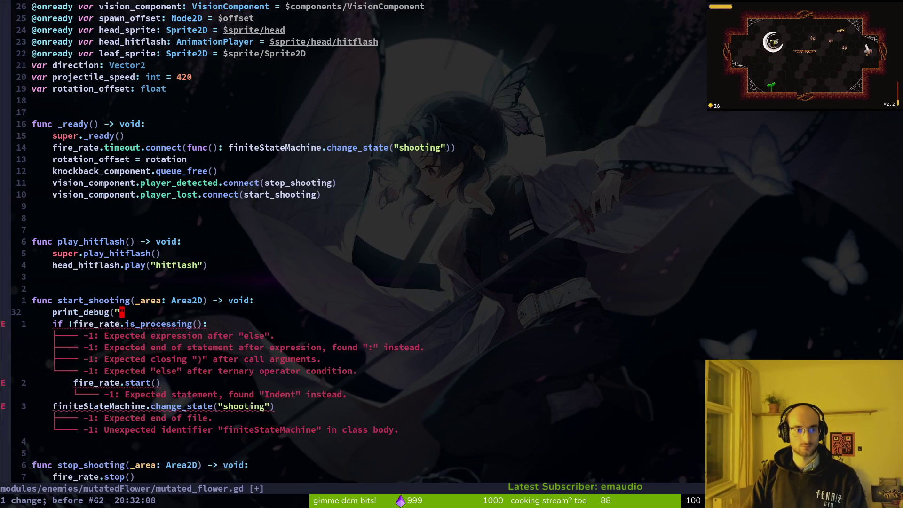
{"action": "key", "text": "u"}
{"action": "key", "text": "u"}
{"action": "key", "text": "u"}
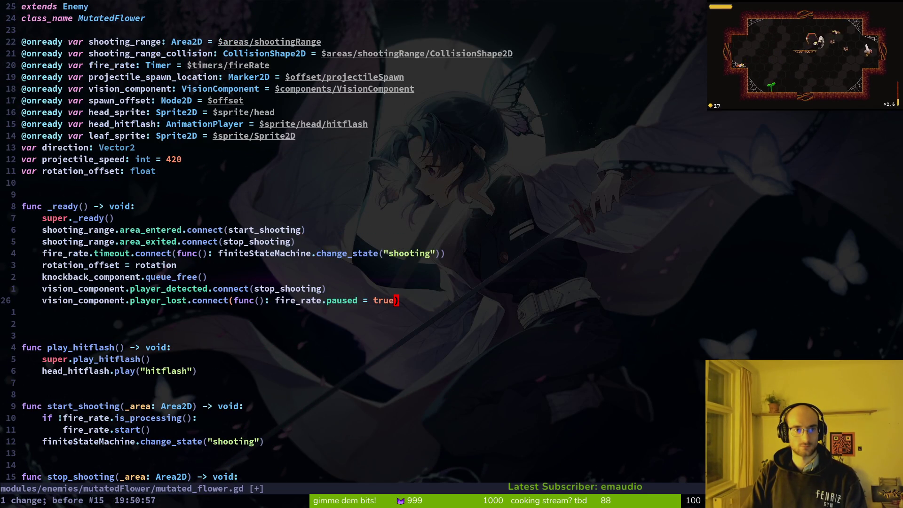
{"action": "key", "text": "ctrl+r"}
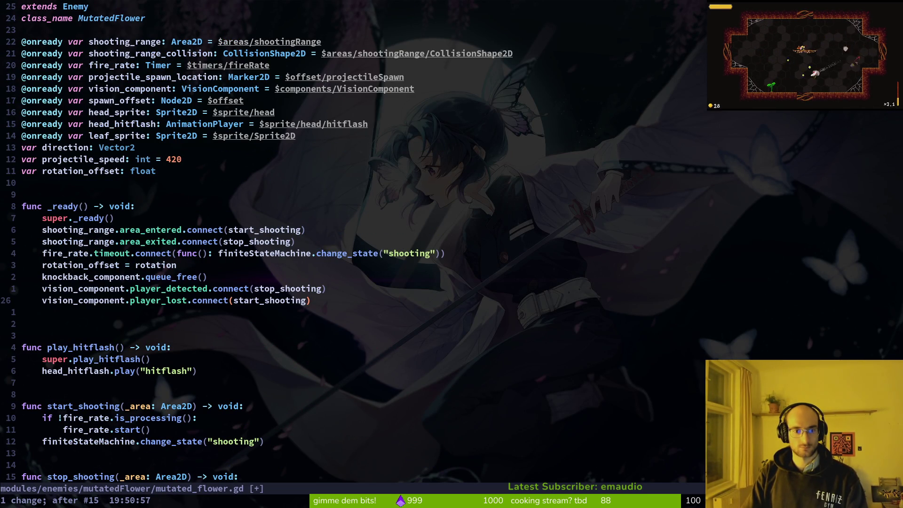
{"action": "key", "text": "c"}
{"action": "key", "text": "i"}
{"action": "key", "text": "parenleft"}
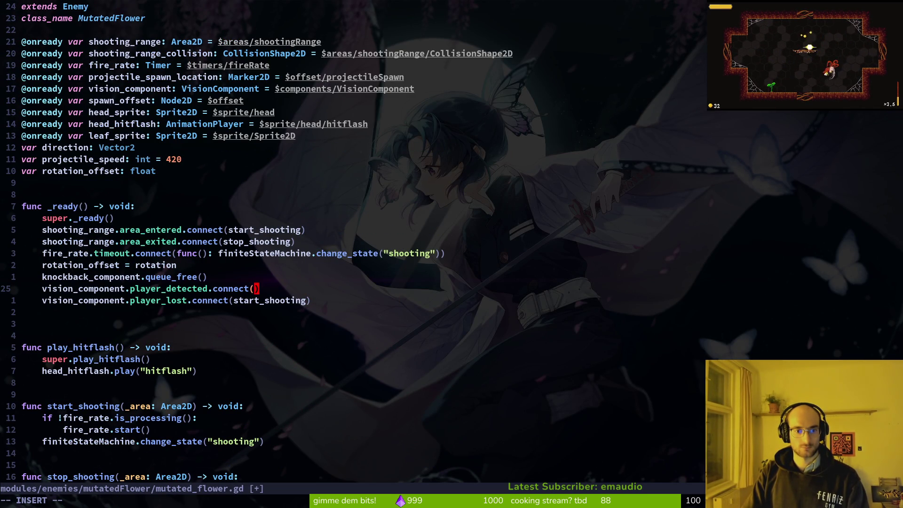
{"action": "type", "text": "func()"}
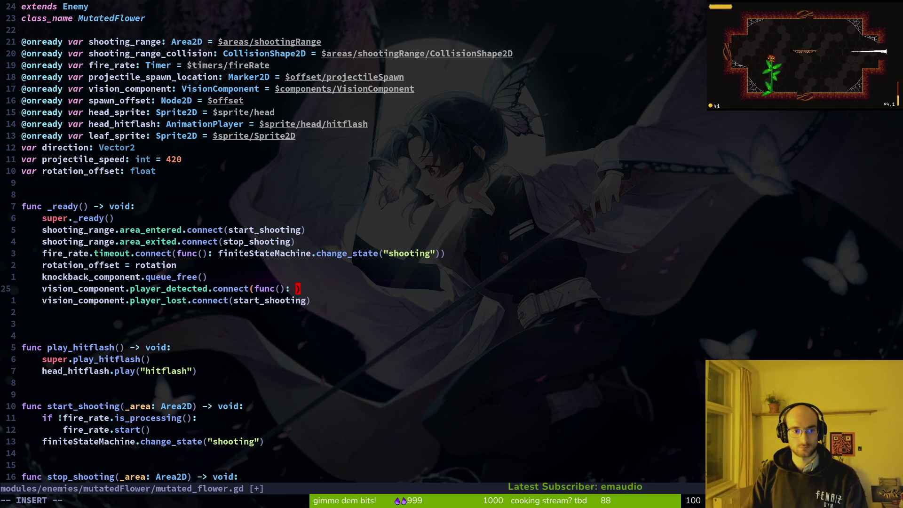
{"action": "type", "text": "fire_rate.p"}
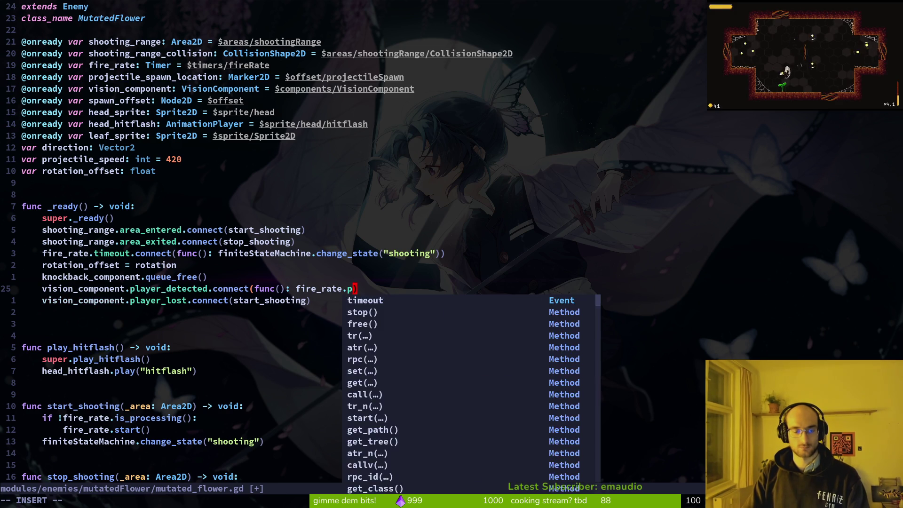
{"action": "type", "text": "ause"}
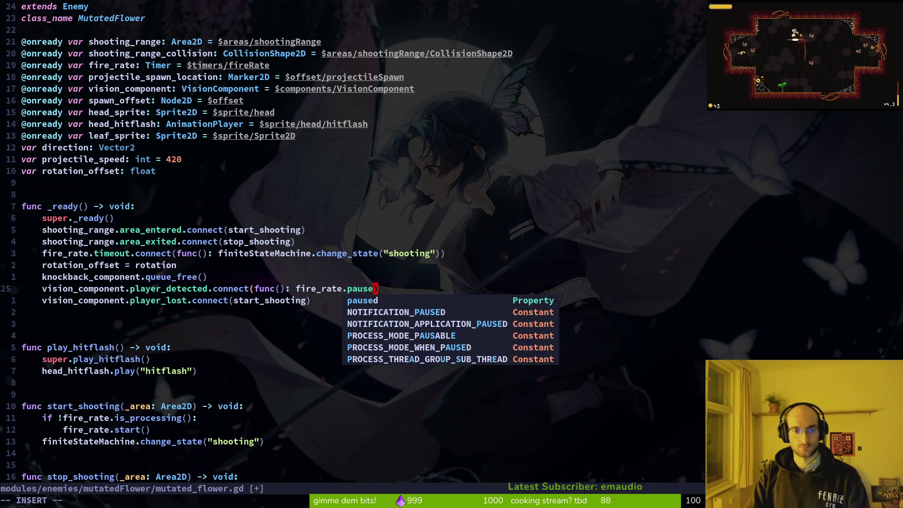
{"action": "type", "text": "d = true"}
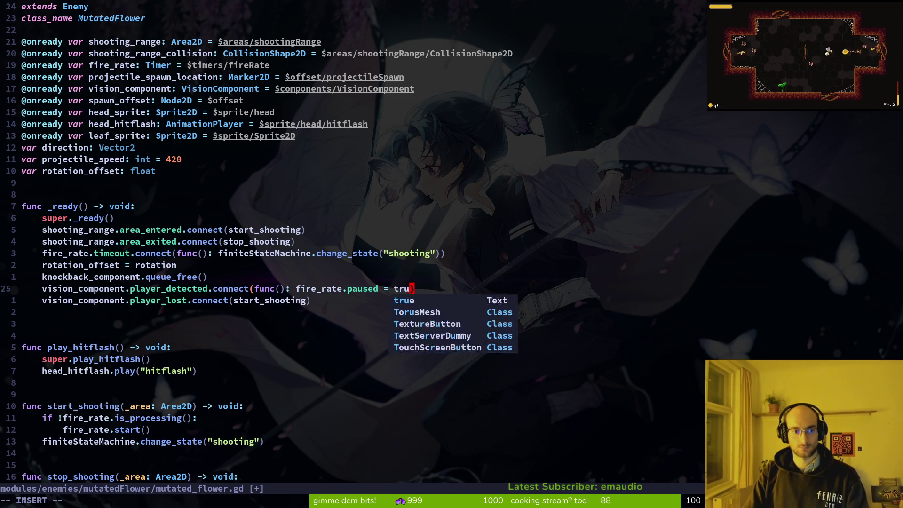
{"action": "type", "text": "ciwfalse"}
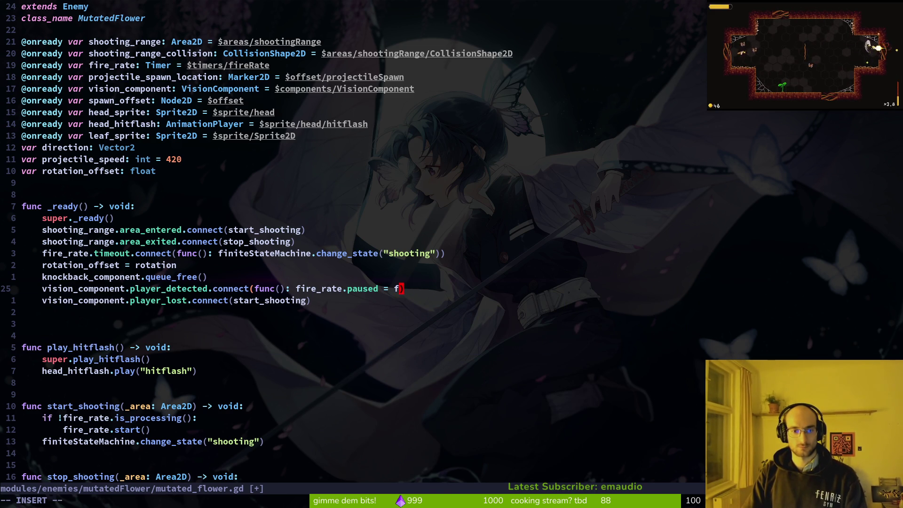
{"action": "key", "text": "Escape"}
{"action": "type", "text": ":w"}
{"action": "key", "text": "Return"}
Duplicate that connect line for player_lost, save, and change its paused value to true
{"action": "key", "text": "y"}
{"action": "key", "text": "y"}
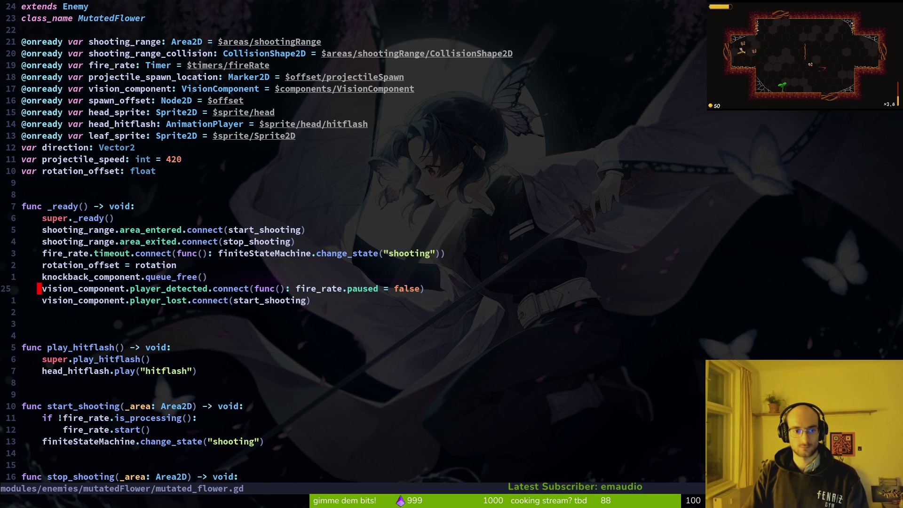
{"action": "key", "text": "p"}
{"action": "key", "text": "d"}
{"action": "key", "text": "d"}
{"action": "key", "text": "k"}
{"action": "key", "text": "w"}
{"action": "key", "text": "w"}
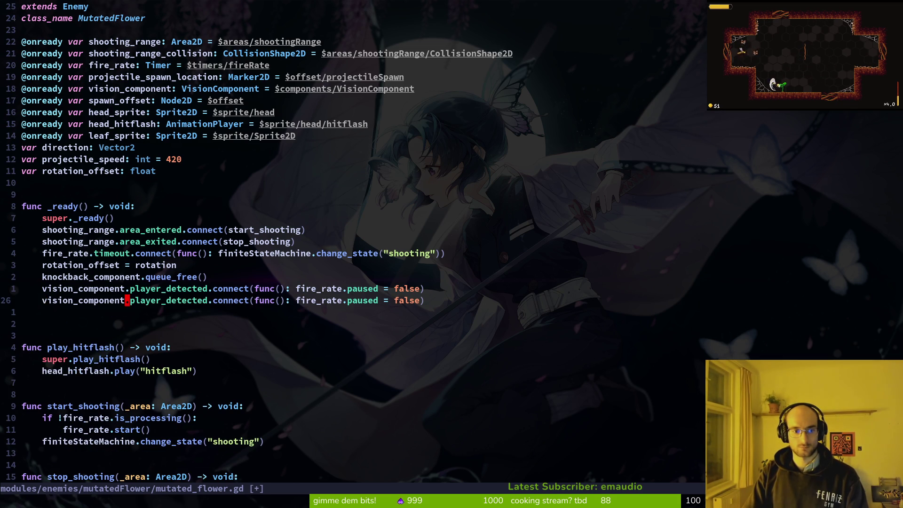
{"action": "type", "text": "ciwplayer_lost"}
{"action": "key", "text": "Escape"}
{"action": "type", "text": ":w"}
{"action": "key", "text": "Return"}
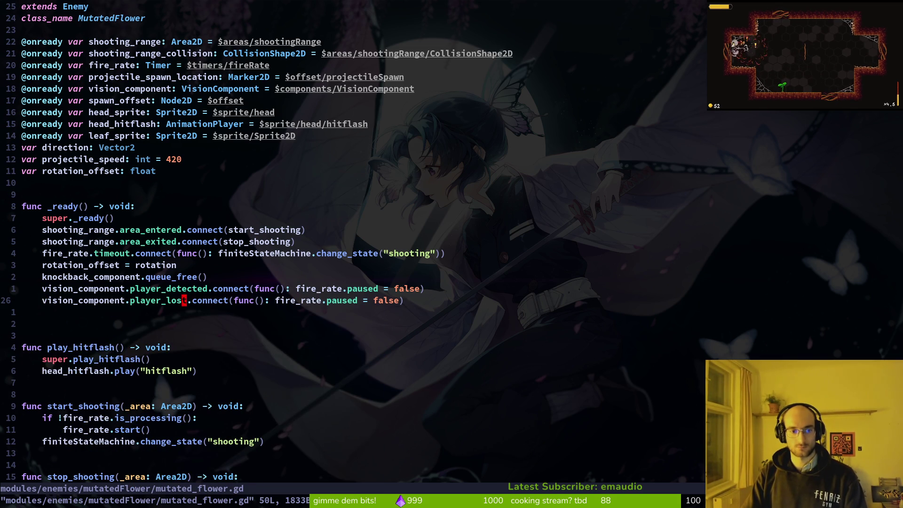
{"action": "type", "text": "ciwtrue"}
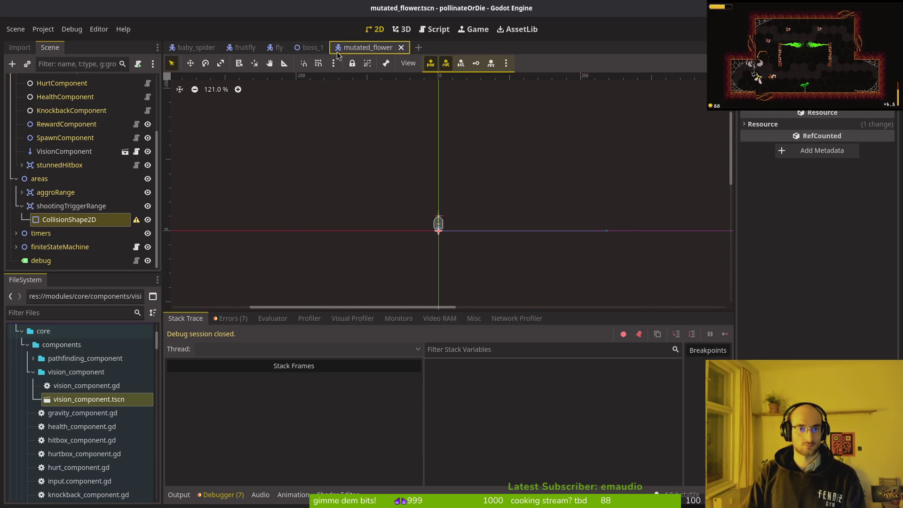
Give the CollisionShape2D a new CircleShape2D with radius 256 and save the scene
{"action": "left_click", "coordinate": [71, 219]}
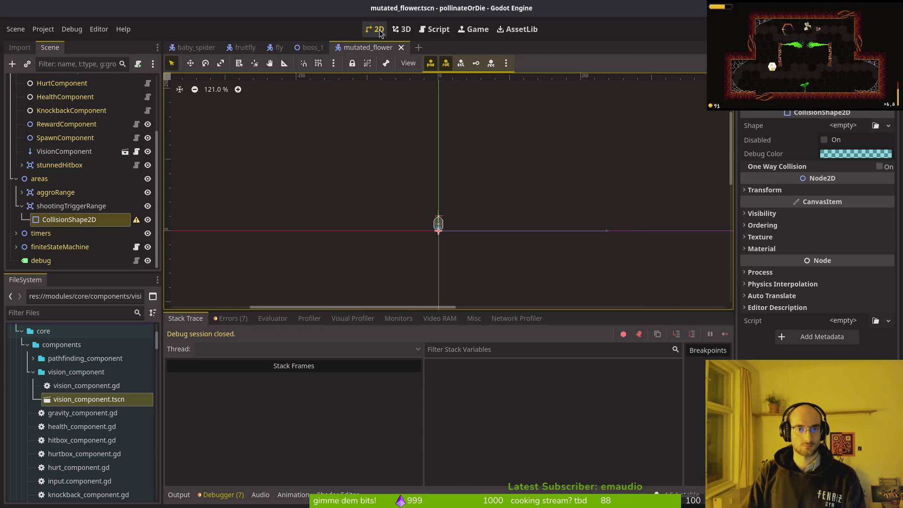
{"action": "left_click", "coordinate": [843, 126]}
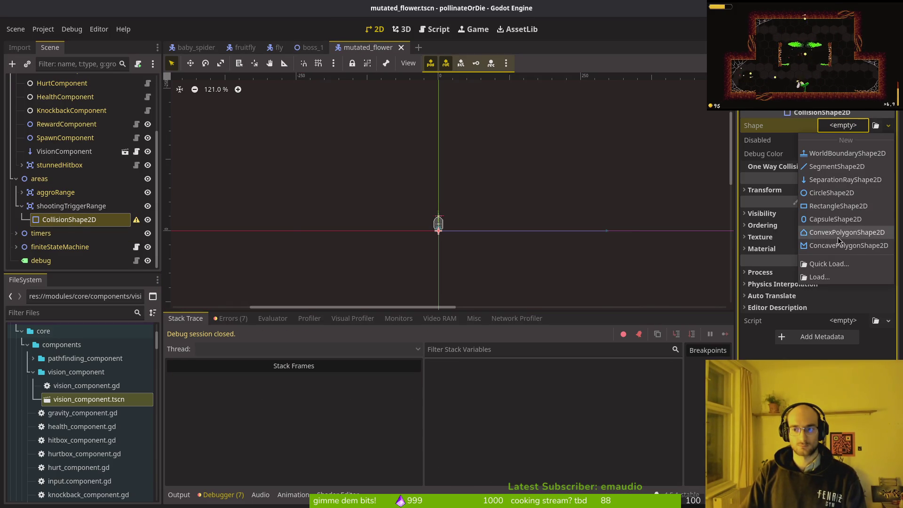
{"action": "left_click", "coordinate": [832, 193]}
{"action": "left_click", "coordinate": [839, 125]}
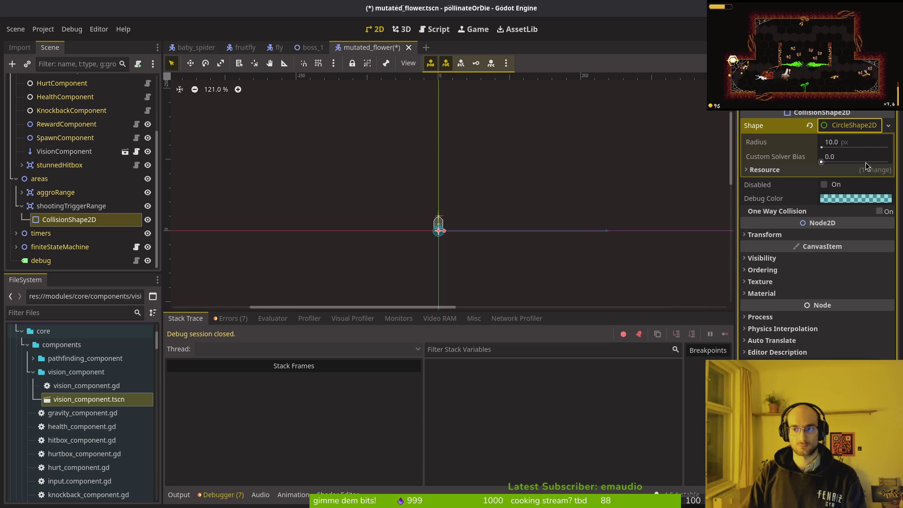
{"action": "left_click", "coordinate": [842, 141]}
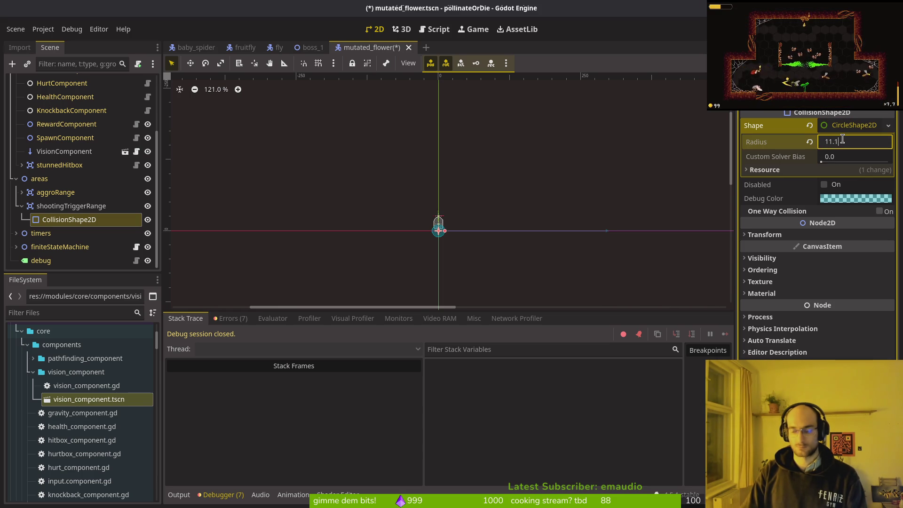
{"action": "type", "text": "256"}
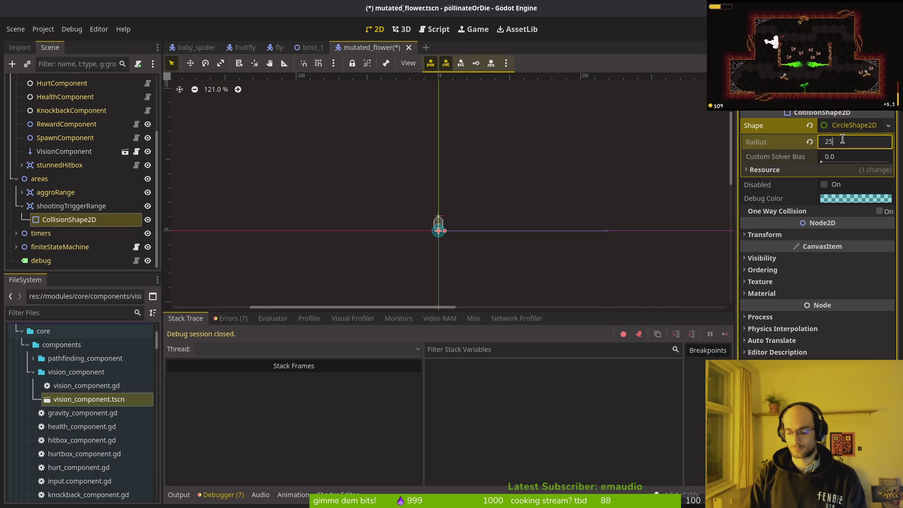
{"action": "key", "text": "Return"}
{"action": "key", "text": "ctrl+s"}
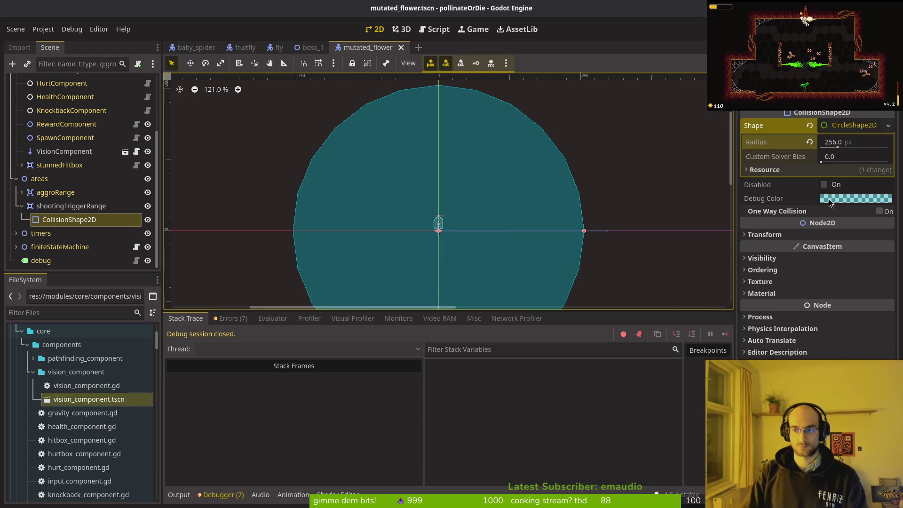
Try out different debug colours for the collision shape
{"action": "left_click", "coordinate": [829, 199]}
{"action": "left_click", "coordinate": [790, 279]}
{"action": "left_click", "coordinate": [765, 256]}
{"action": "left_click_drag", "start_coordinate": [765, 255], "coordinate": [722, 257]}
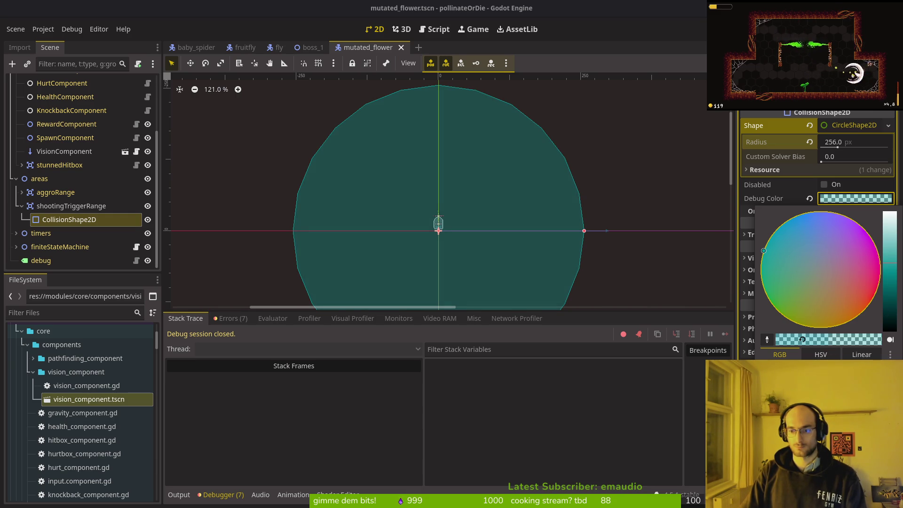
{"action": "key", "text": "Escape"}
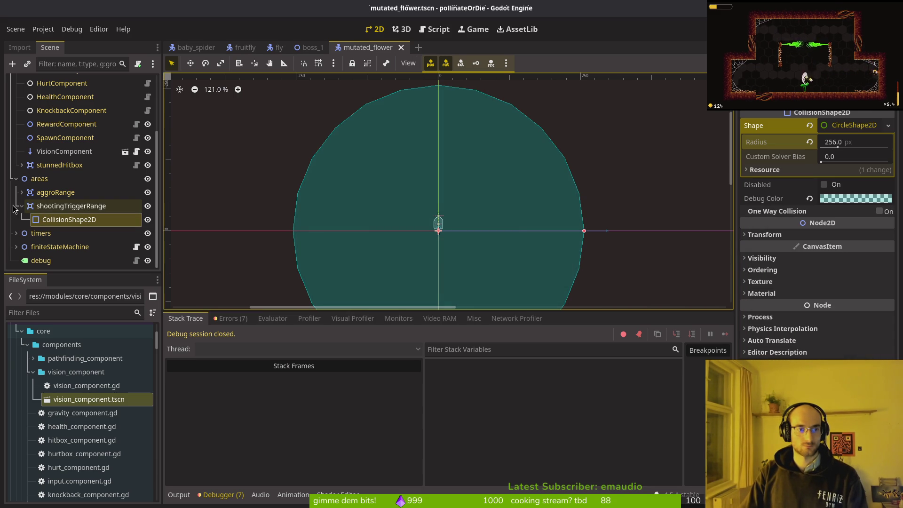
{"action": "key", "text": "alt+Tab"}
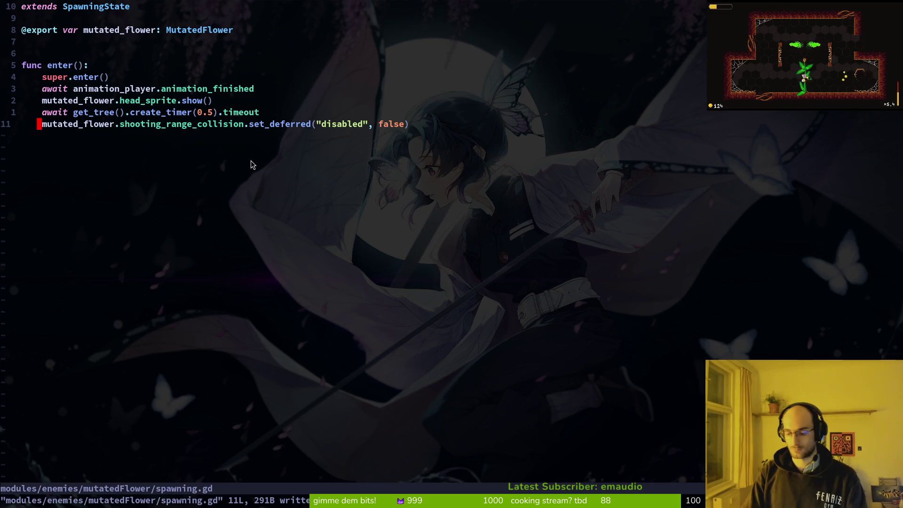
Open mutated_flower.gd in Neovim and jump up to its variable declarations
{"action": "key", "text": "ctrl+p"}
{"action": "type", "text": "mflower"}
{"action": "key", "text": "Return"}
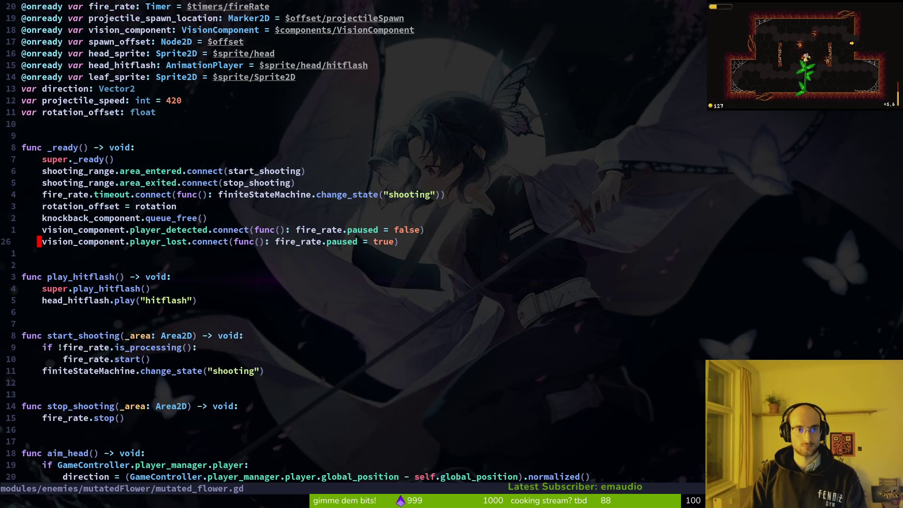
{"action": "key", "text": "ctrl+u"}
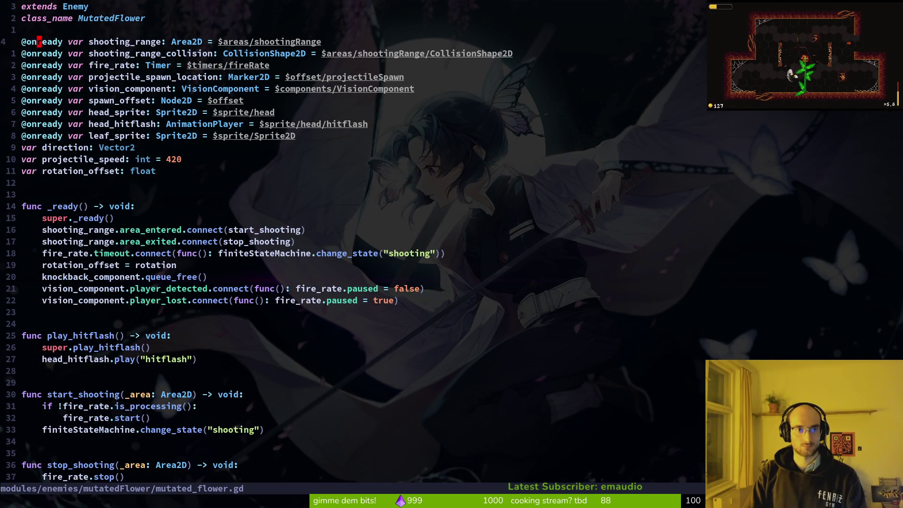
{"action": "key", "text": "alt+Tab"}
Rename shootingTriggerRange to shootingRange, save the scene, and run the project with F5
{"action": "double_click", "coordinate": [100, 220]}
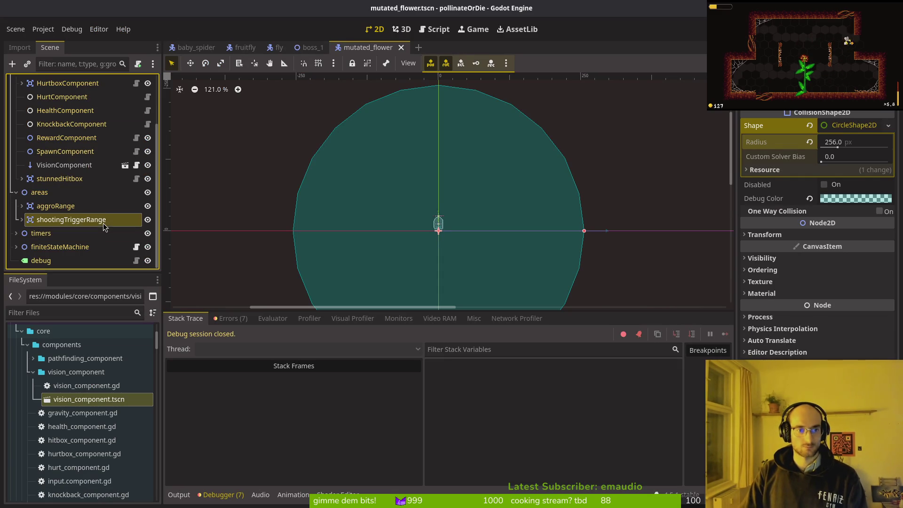
{"action": "type", "text": "dho"}
{"action": "key", "text": "BackSpace"}
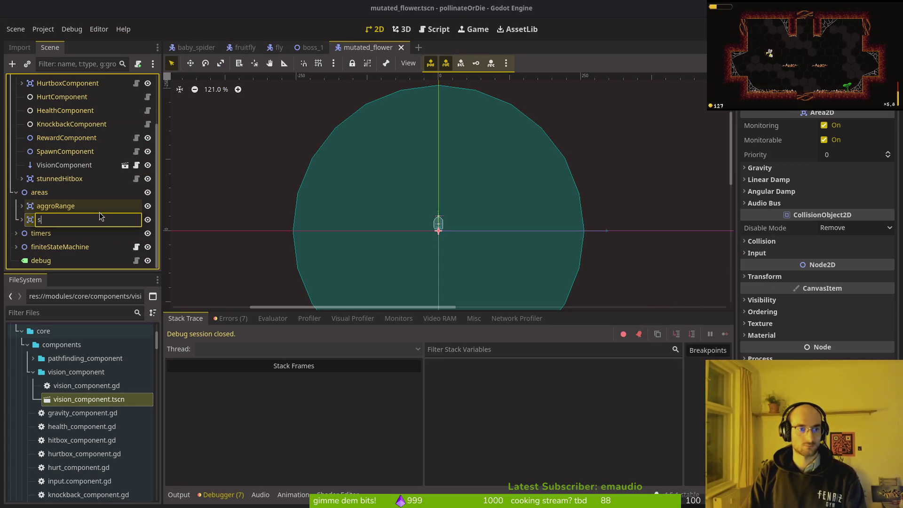
{"action": "type", "text": "ge"}
{"action": "key", "text": "Return"}
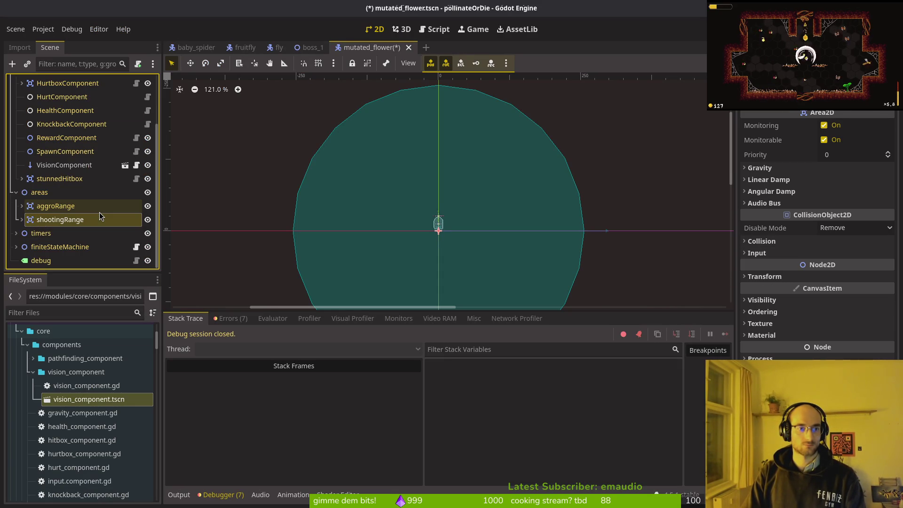
{"action": "key", "text": "ctrl+s"}
{"action": "key", "text": "alt+Tab"}
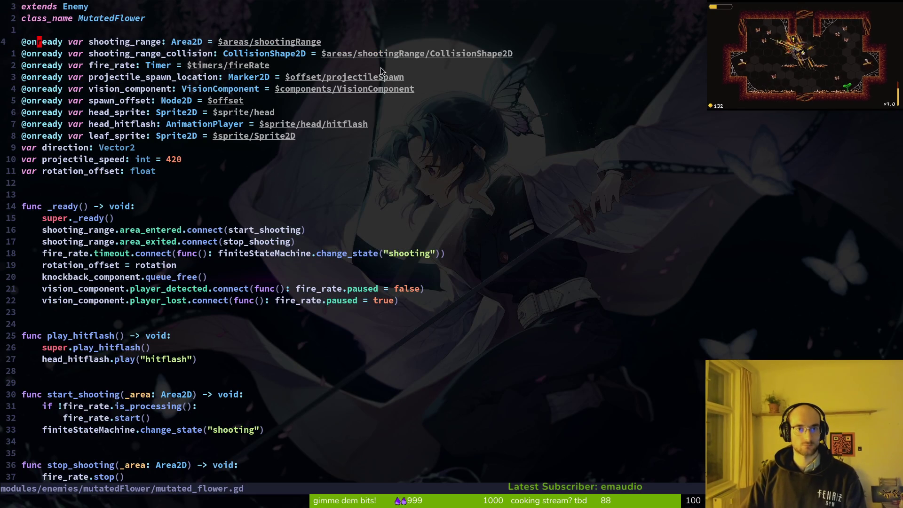
{"action": "key", "text": "alt+Tab"}
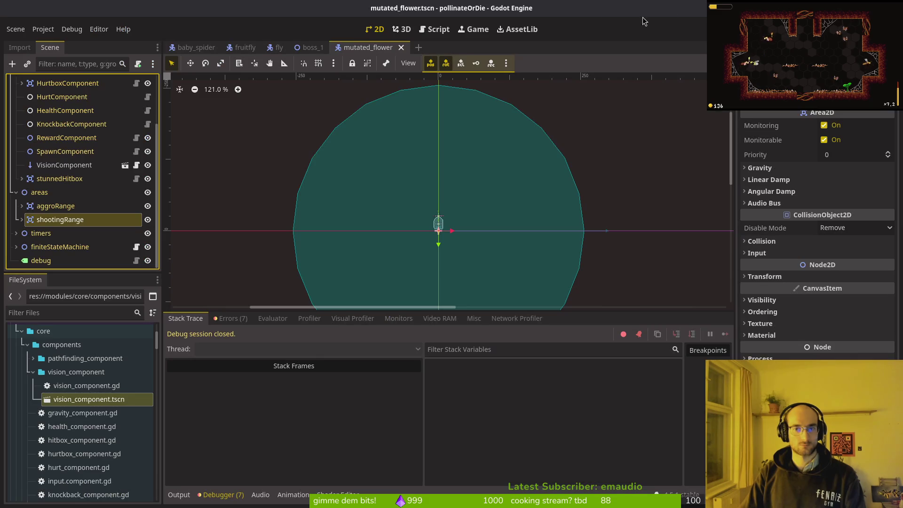
{"action": "key", "text": "F5"}
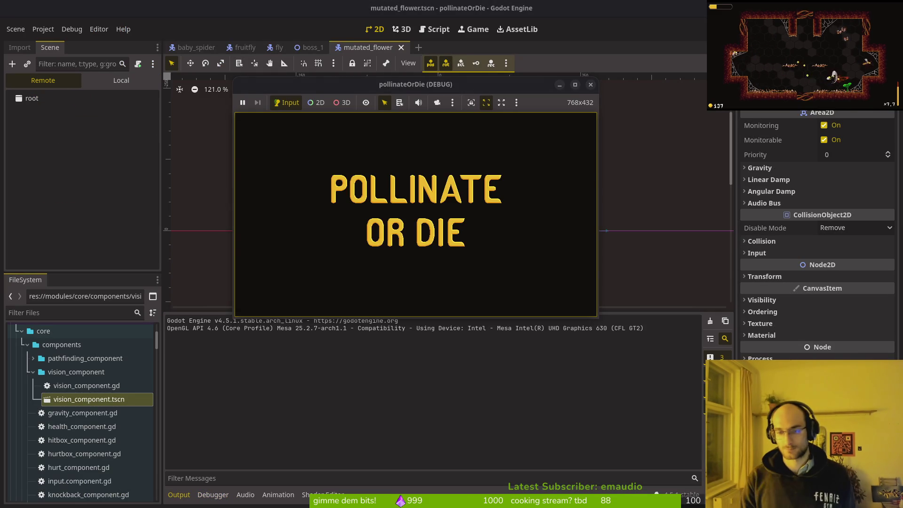
Inspect the finiteStateMachine's spawning, idling, dying and shooting states
{"action": "left_click", "coordinate": [91, 76]}
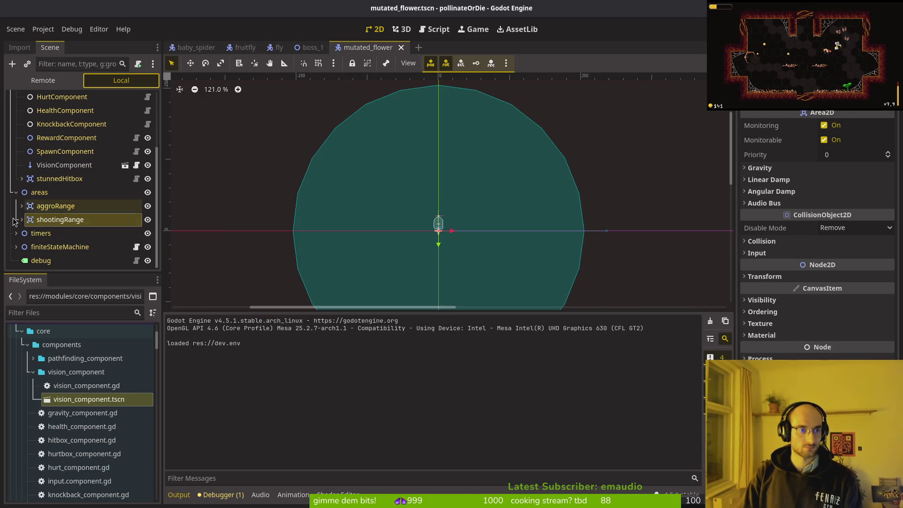
{"action": "left_click", "coordinate": [16, 247]}
{"action": "scroll", "coordinate": [70, 226], "scroll_direction": "down", "scroll_amount": 3}
{"action": "left_click", "coordinate": [52, 192]}
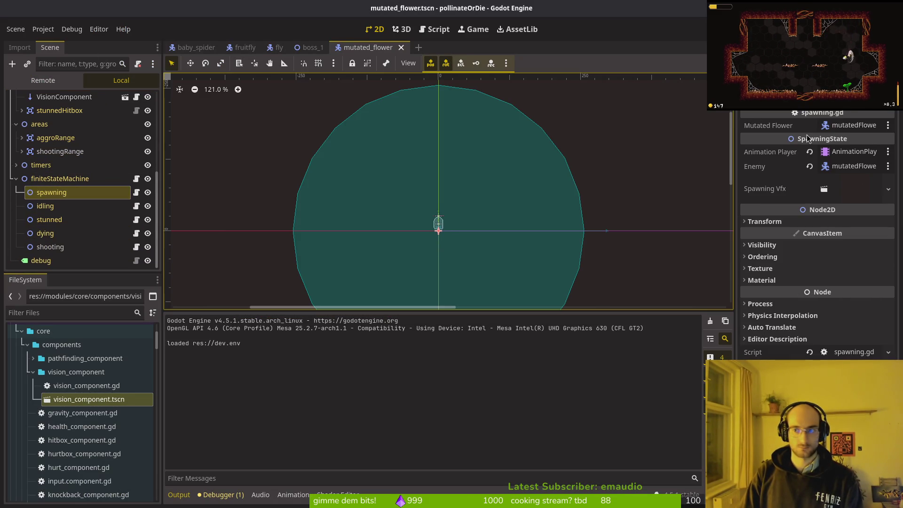
{"action": "left_click", "coordinate": [67, 207]}
{"action": "left_click", "coordinate": [58, 232]}
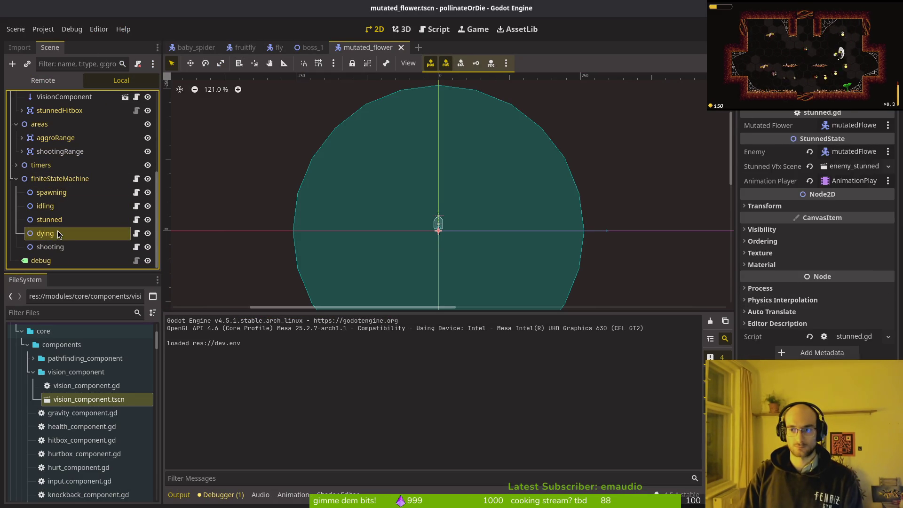
{"action": "left_click", "coordinate": [64, 246]}
{"action": "left_click", "coordinate": [493, 151]}
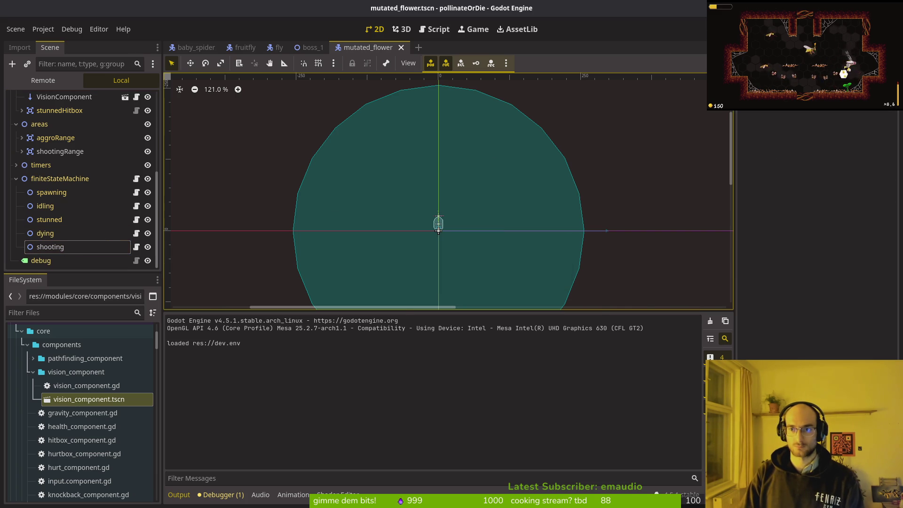
Playtest a new game, flying the bee toward the mutated flower, then close the game window
{"action": "key", "text": "F5"}
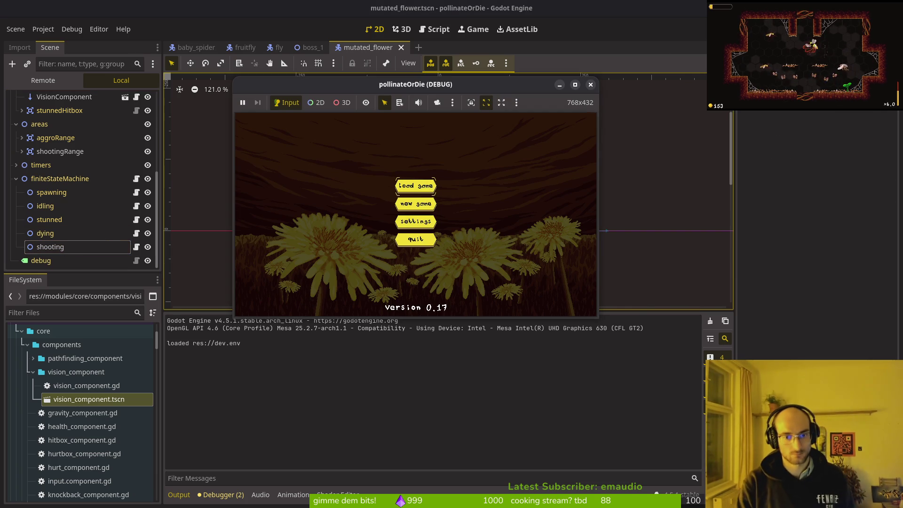
{"action": "key", "text": "Return"}
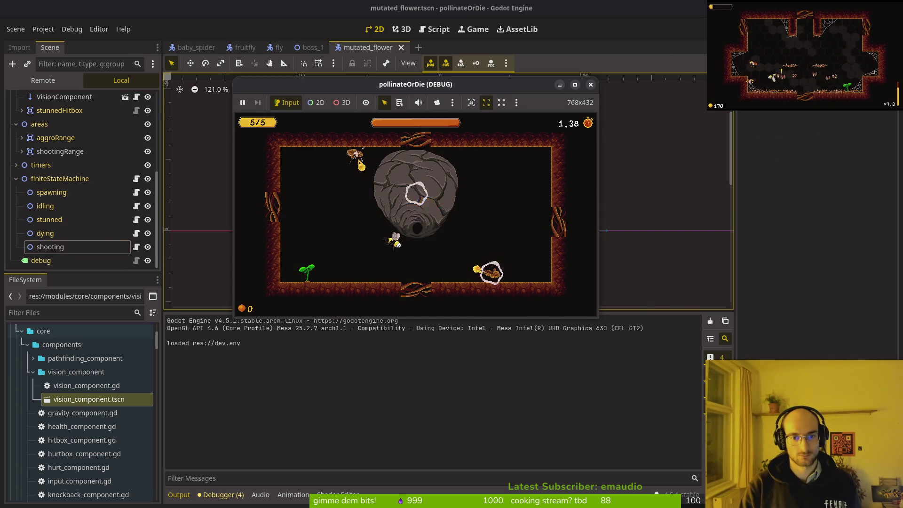
{"action": "key", "text": "Left"}
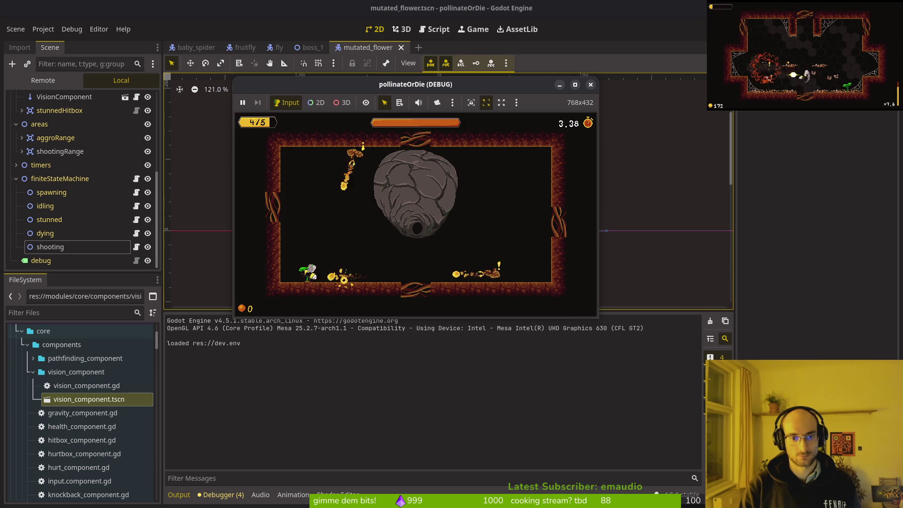
{"action": "key", "text": "Up"}
{"action": "key", "text": "Right"}
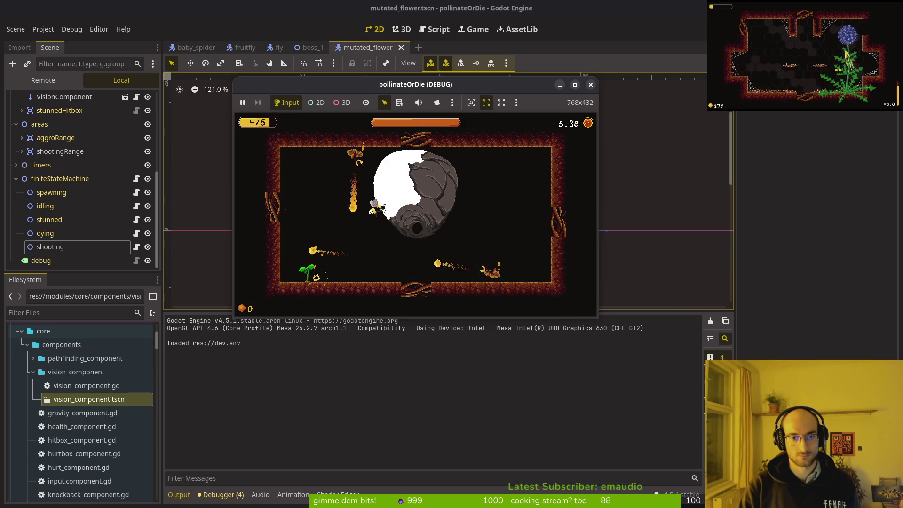
{"action": "key", "text": "Left"}
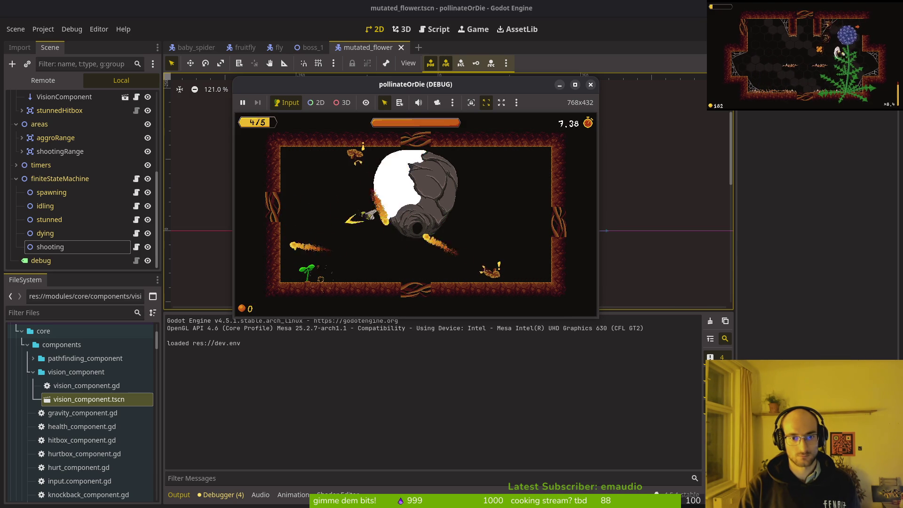
{"action": "key", "text": "Down"}
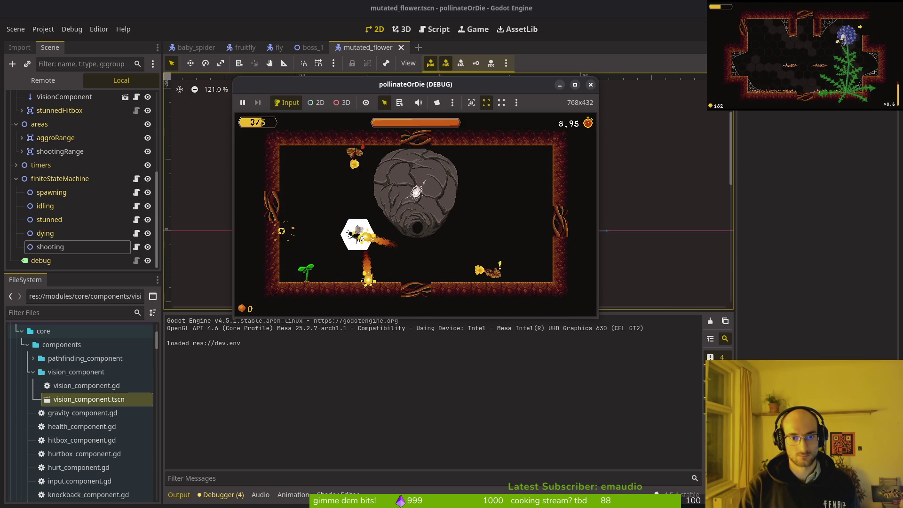
{"action": "key", "text": "Down"}
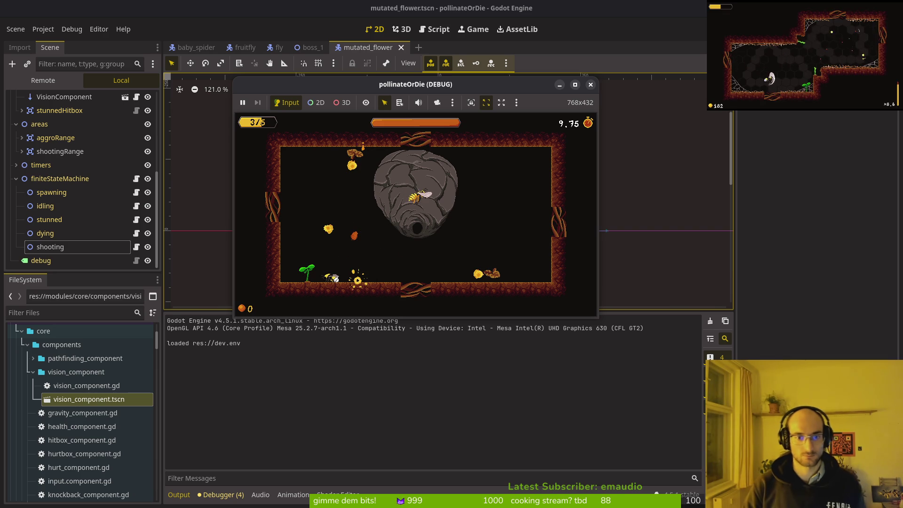
{"action": "left_click", "coordinate": [591, 85]}
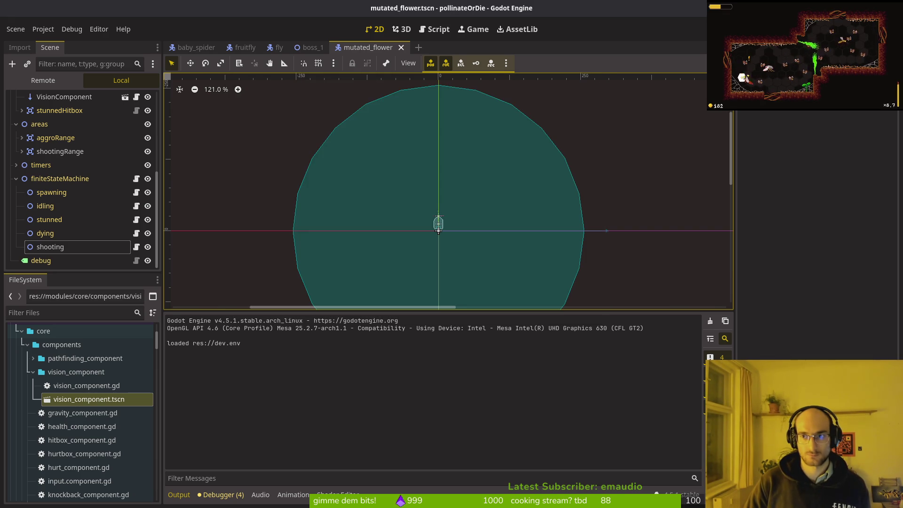
In Neovim, find and open vision_component.gd
{"action": "key", "text": "alt+Tab"}
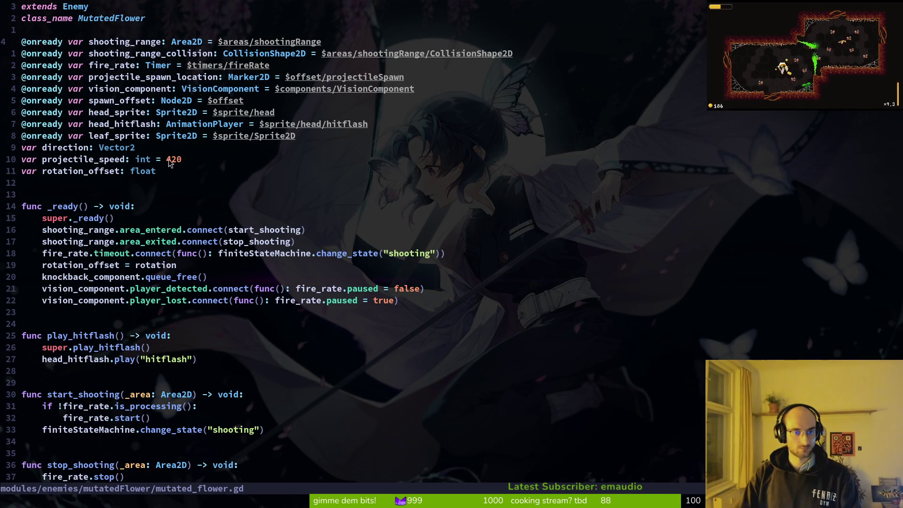
{"action": "left_click", "coordinate": [210, 300]}
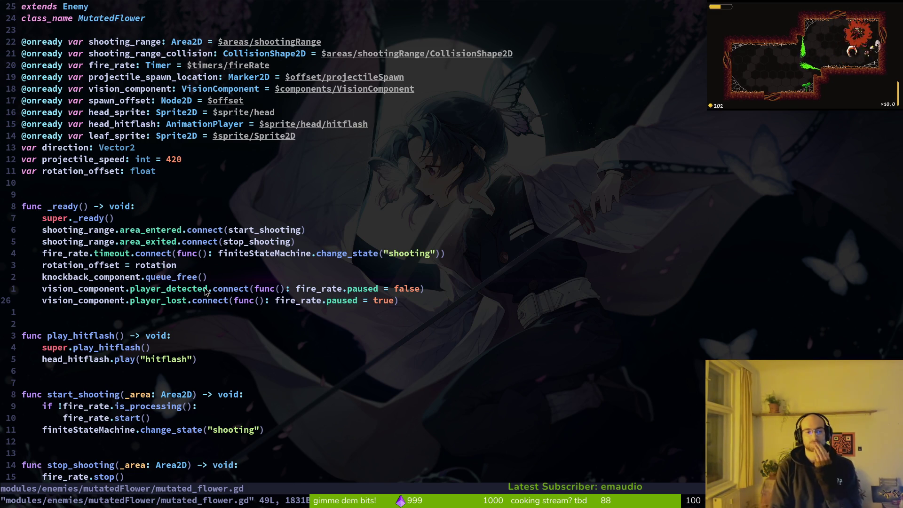
{"action": "key", "text": "space"}
{"action": "key", "text": "f"}
{"action": "key", "text": "f"}
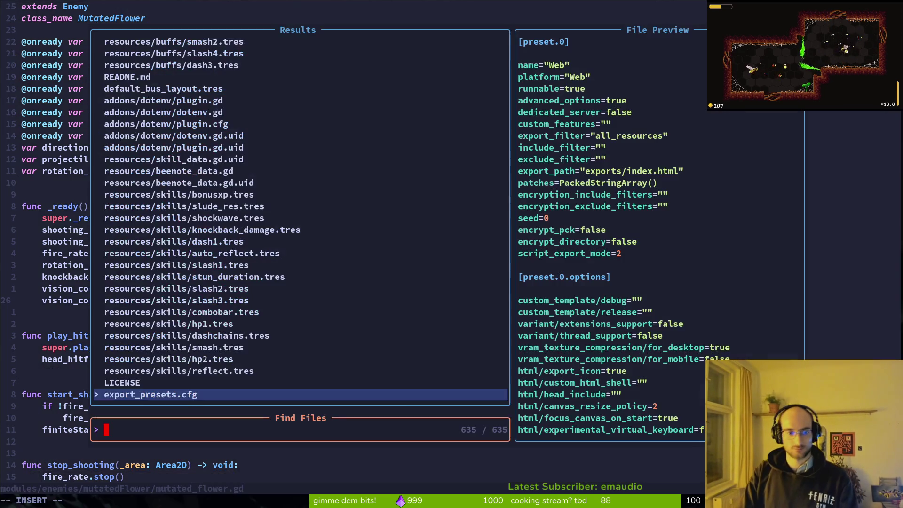
{"action": "type", "text": "visocom"}
{"action": "key", "text": "Return"}
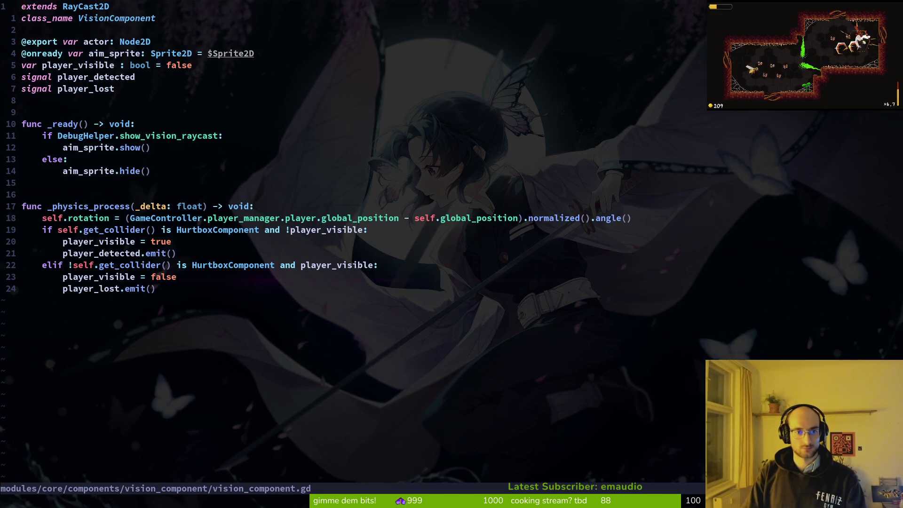
In Godot, quick-open the vision_component.tscn scene
{"action": "key", "text": "alt+Tab"}
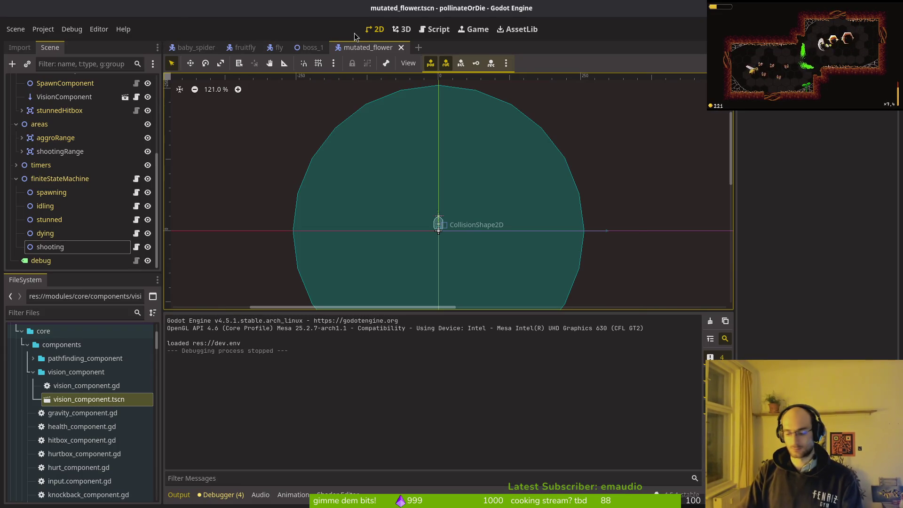
{"action": "key", "text": "shift+alt+o"}
{"action": "type", "text": "visocom"}
{"action": "key", "text": "Down"}
{"action": "key", "text": "Return"}
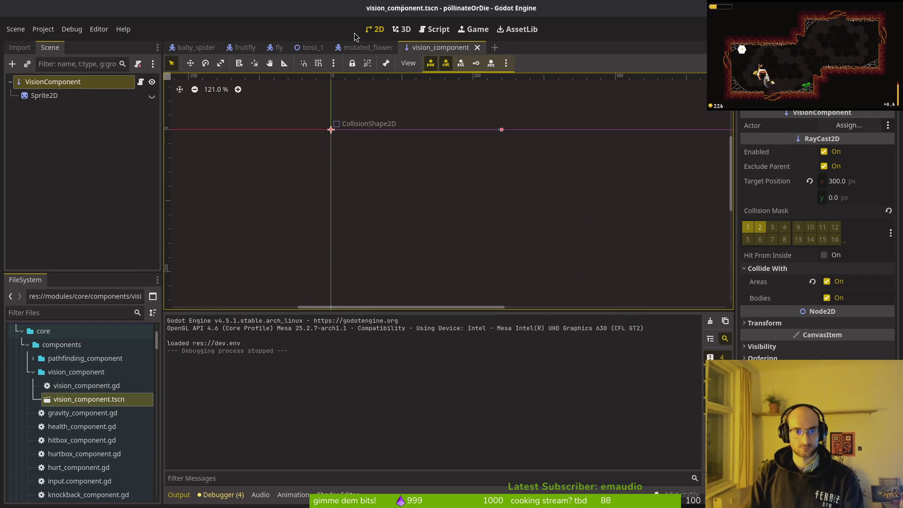
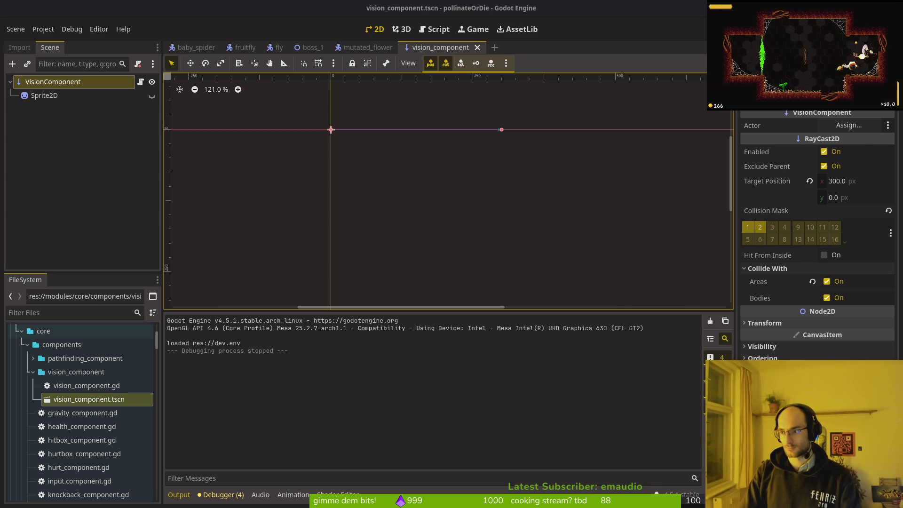
In a new Brave tab, go to the Godot Docs site through the 'godot' address-bar suggestion
{"action": "key", "text": "alt+Tab"}
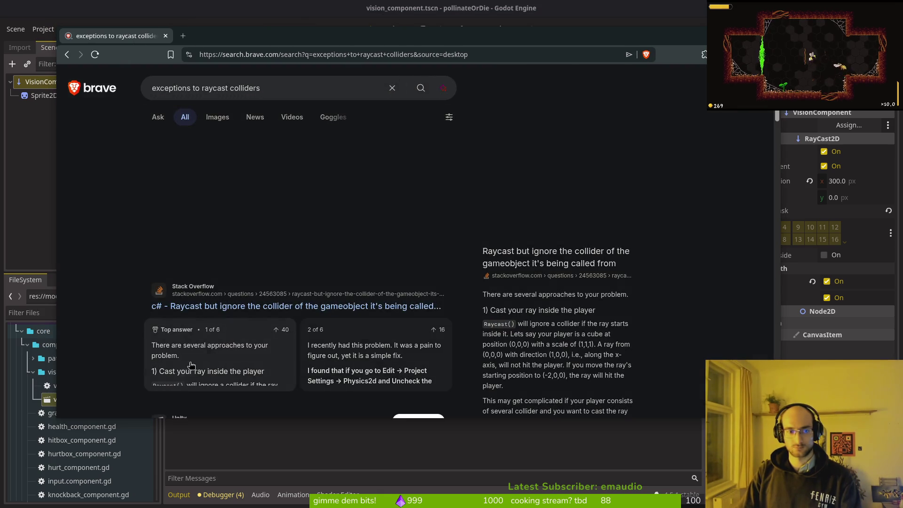
{"action": "scroll", "coordinate": [207, 225], "scroll_direction": "down", "scroll_amount": 5}
{"action": "key", "text": "ctrl+t"}
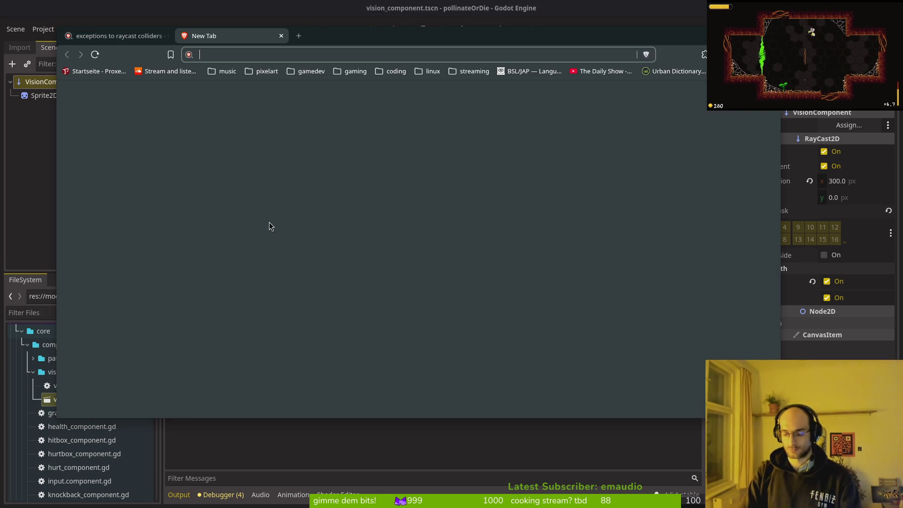
{"action": "type", "text": "godot"}
{"action": "key", "text": "Down"}
{"action": "key", "text": "Down"}
{"action": "key", "text": "Return"}
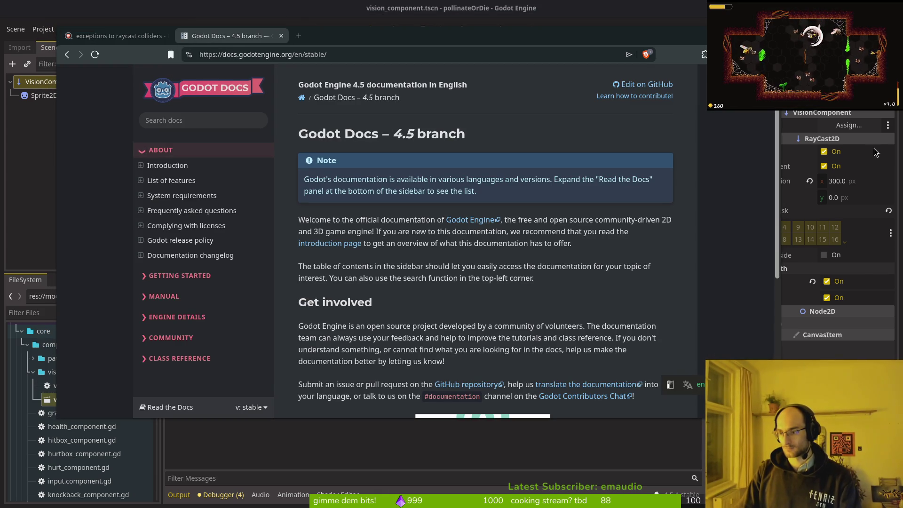
Search the docs for 'raycast' and open the RayCast2D class reference full-screen
{"action": "left_click", "coordinate": [189, 120]}
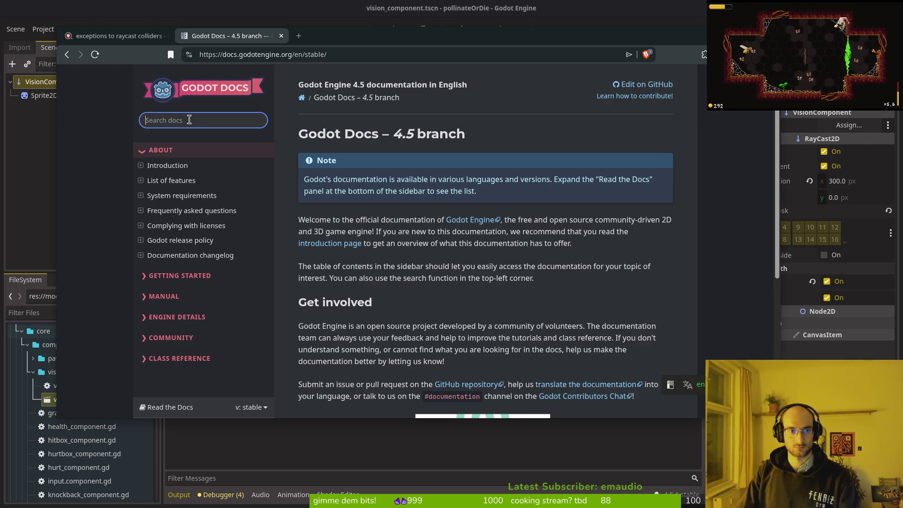
{"action": "type", "text": "raycast"}
{"action": "key", "text": "Return"}
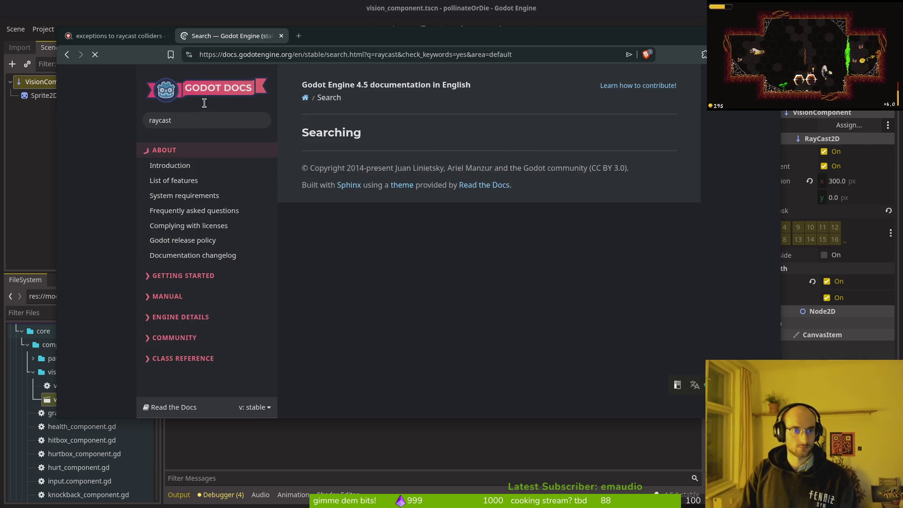
{"action": "left_click", "coordinate": [335, 279]}
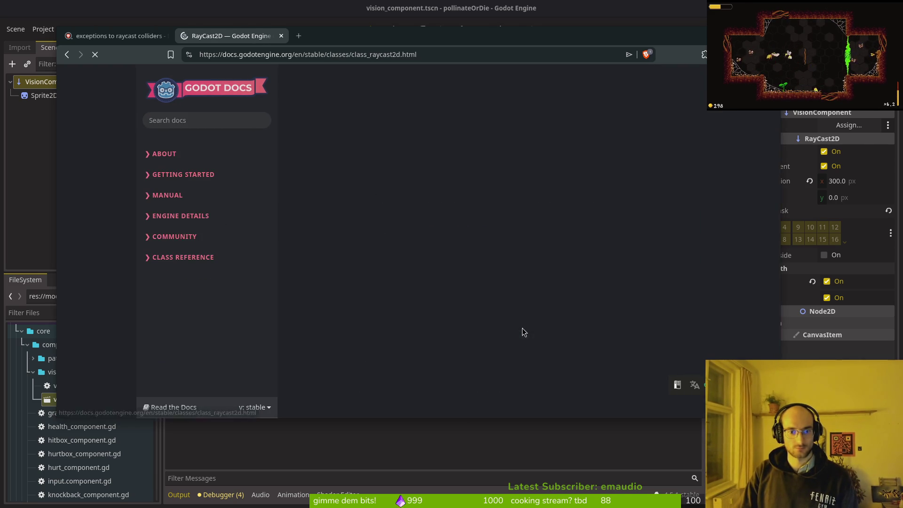
{"action": "key", "text": "super+Up"}
{"action": "scroll", "coordinate": [565, 301], "scroll_direction": "down", "scroll_amount": 5}
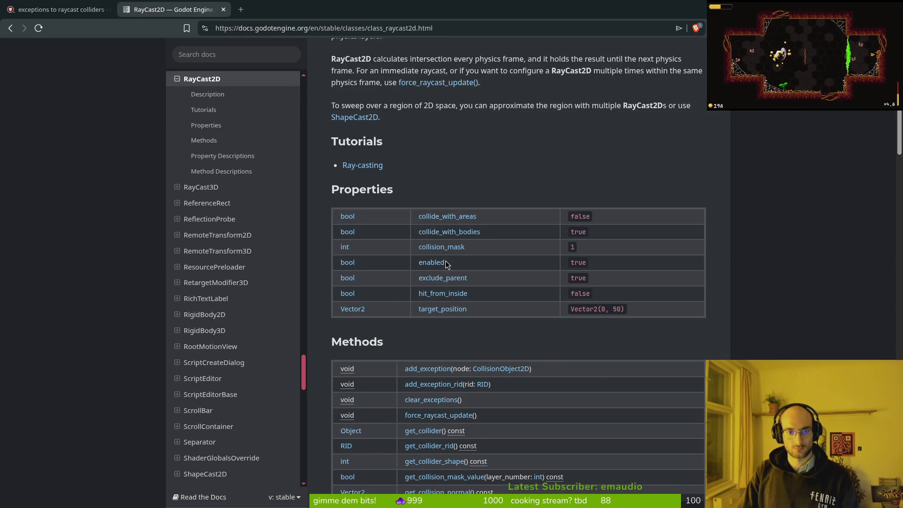
{"action": "scroll", "coordinate": [446, 264], "scroll_direction": "down", "scroll_amount": 4}
{"action": "scroll", "coordinate": [504, 276], "scroll_direction": "up", "scroll_amount": 2}
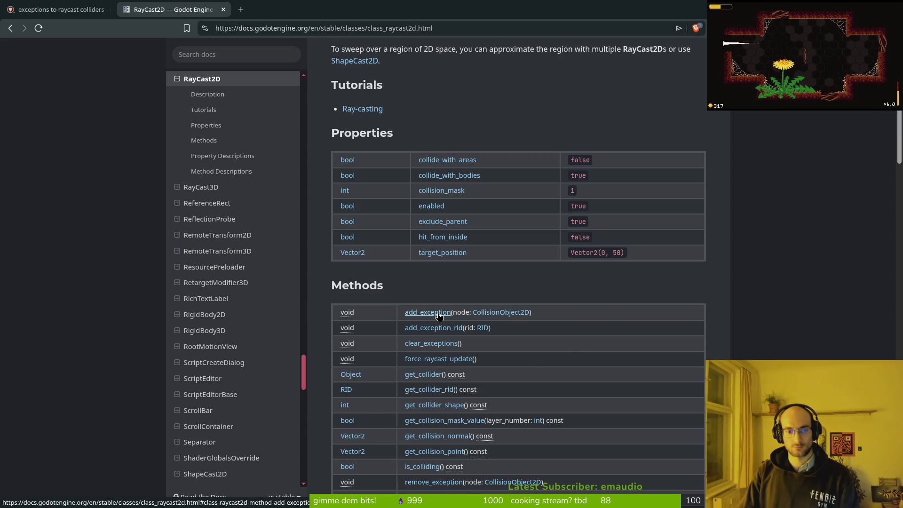
Jump to add_exception, check the CollisionObject2D reference, then come back to add_exception
{"action": "left_click", "coordinate": [439, 315]}
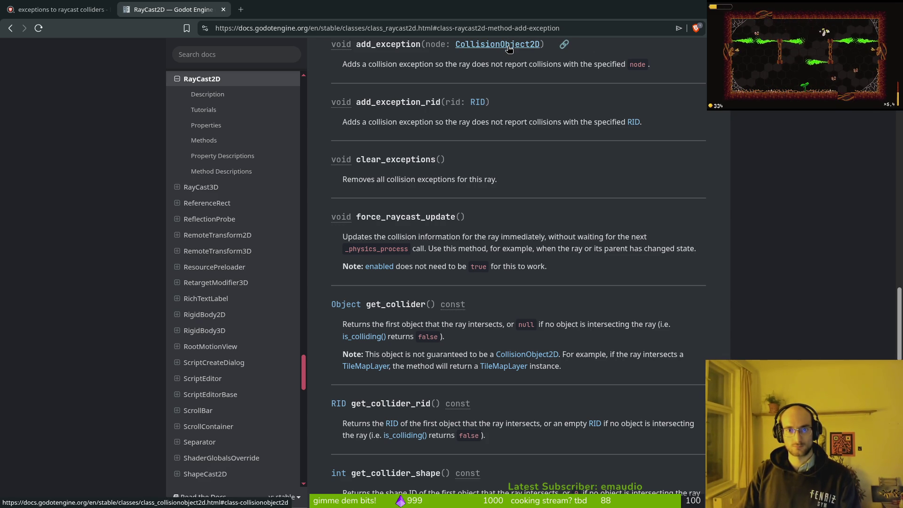
{"action": "key", "text": "alt+Tab"}
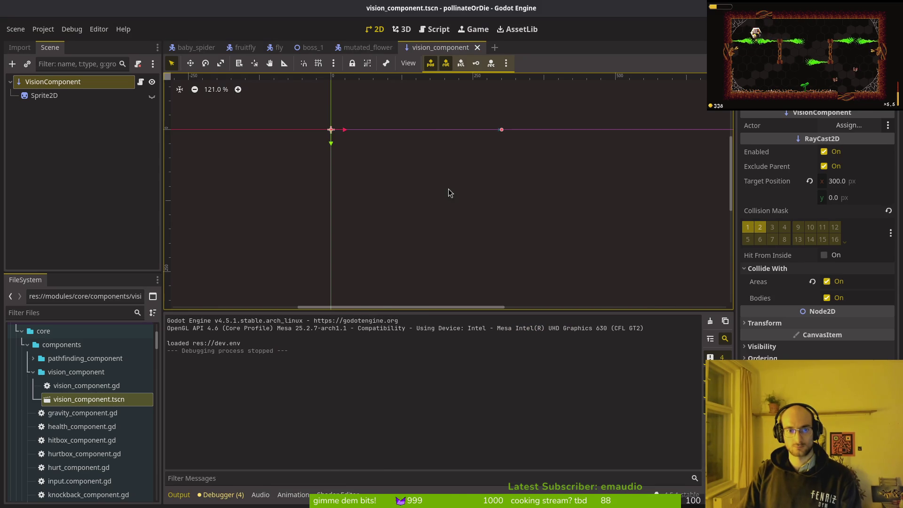
{"action": "key", "text": "alt+Tab"}
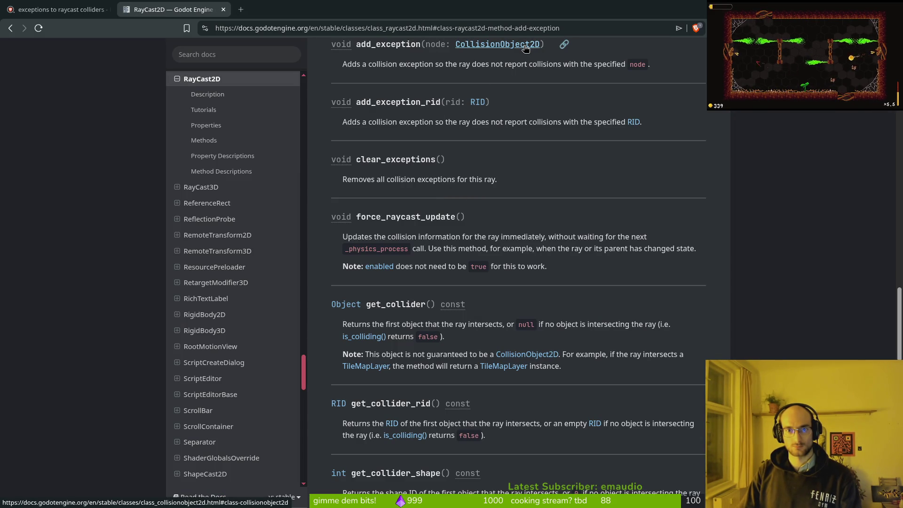
{"action": "left_click", "coordinate": [526, 47]}
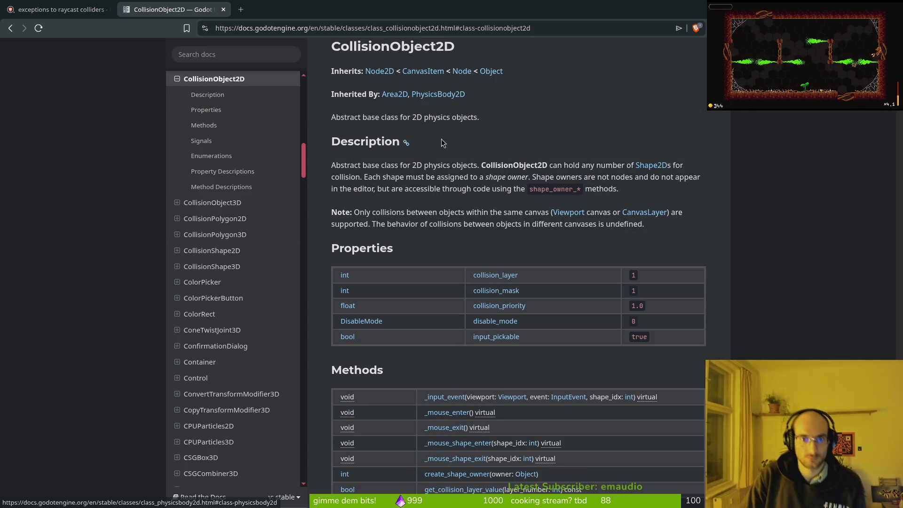
{"action": "key", "text": "alt+Left"}
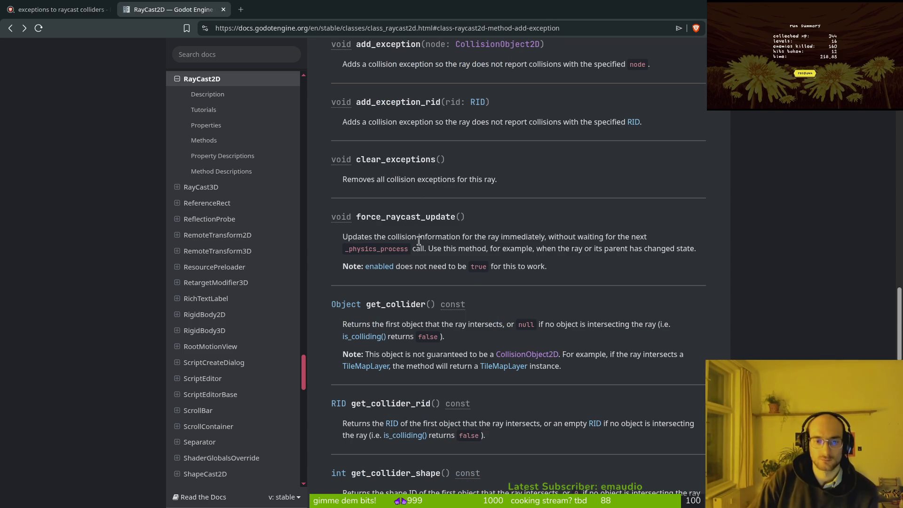
In a new tab, web-search 'add exceptions to raycast colliders godot'
{"action": "left_click", "coordinate": [60, 8]}
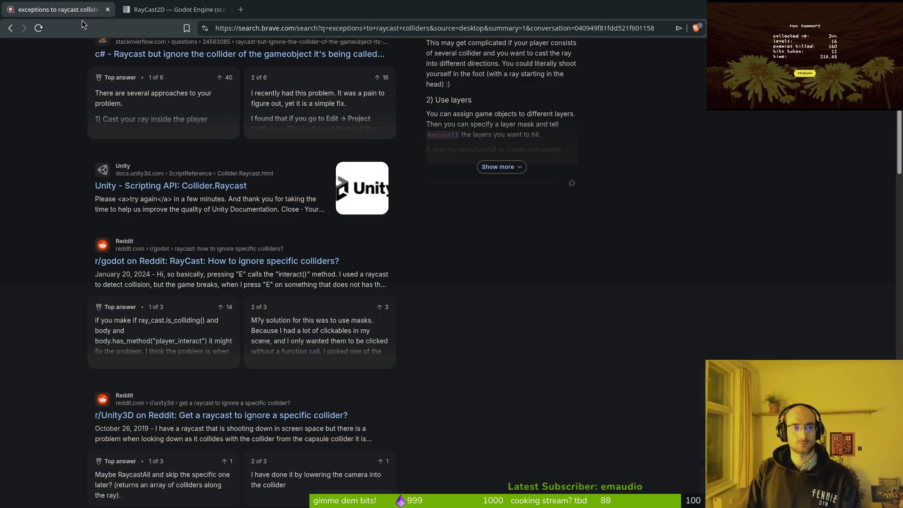
{"action": "key", "text": "ctrl+t"}
{"action": "type", "text": "add exc"}
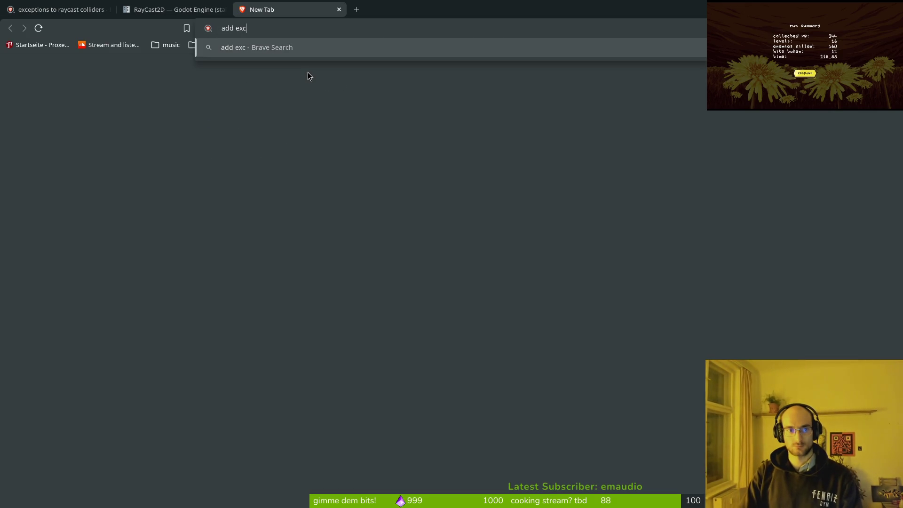
{"action": "type", "text": "eptoin"}
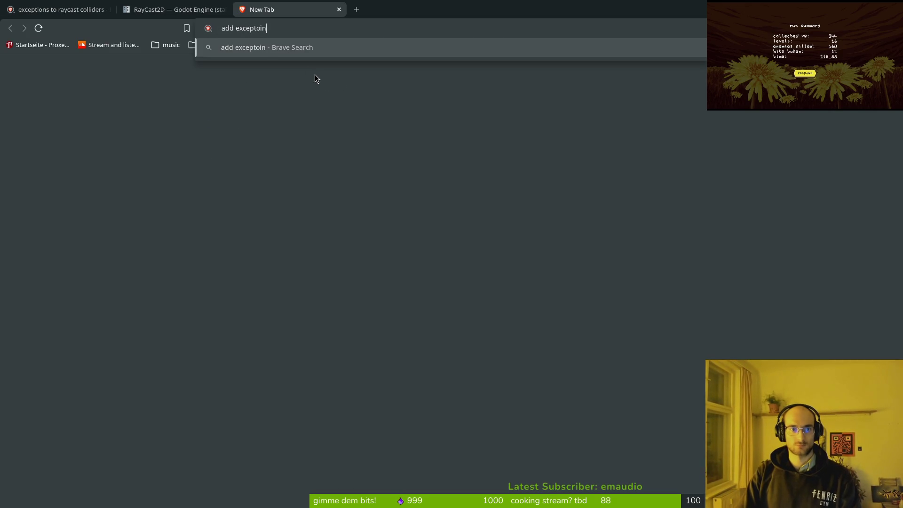
{"action": "key", "text": "BackSpace"}
{"action": "key", "text": "BackSpace"}
{"action": "key", "text": "BackSpace"}
{"action": "type", "text": "ions to"}
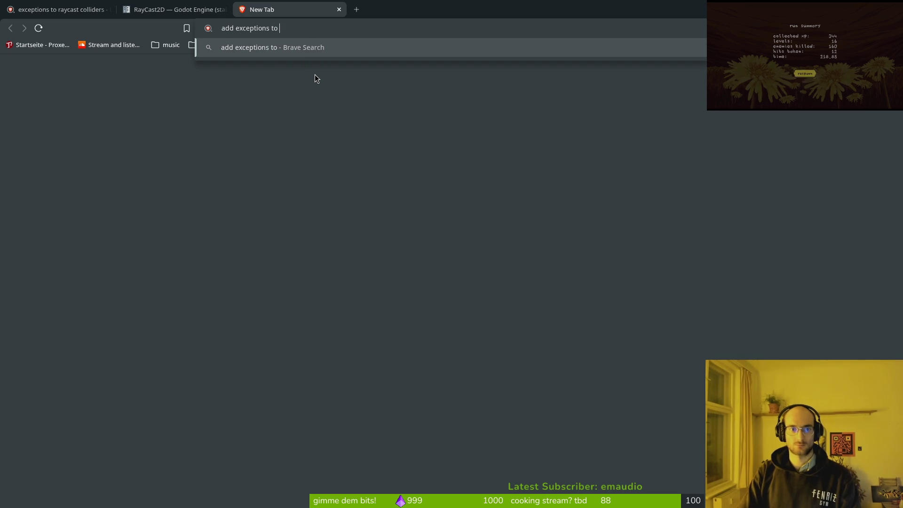
{"action": "type", "text": " raycast"}
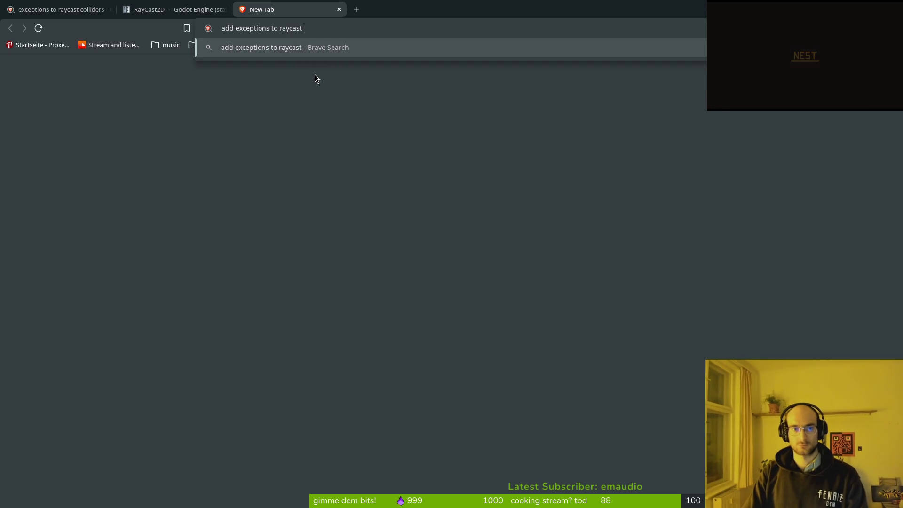
{"action": "type", "text": " colliders godot"}
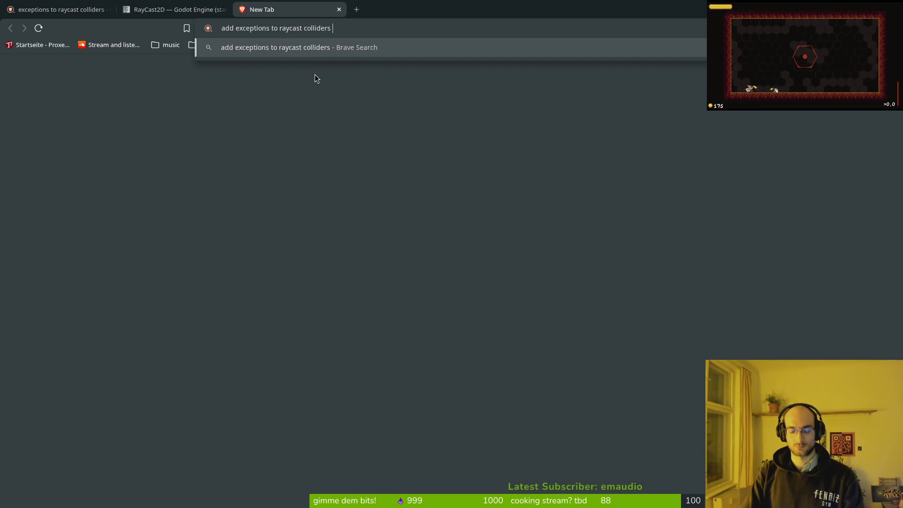
{"action": "key", "text": "Return"}
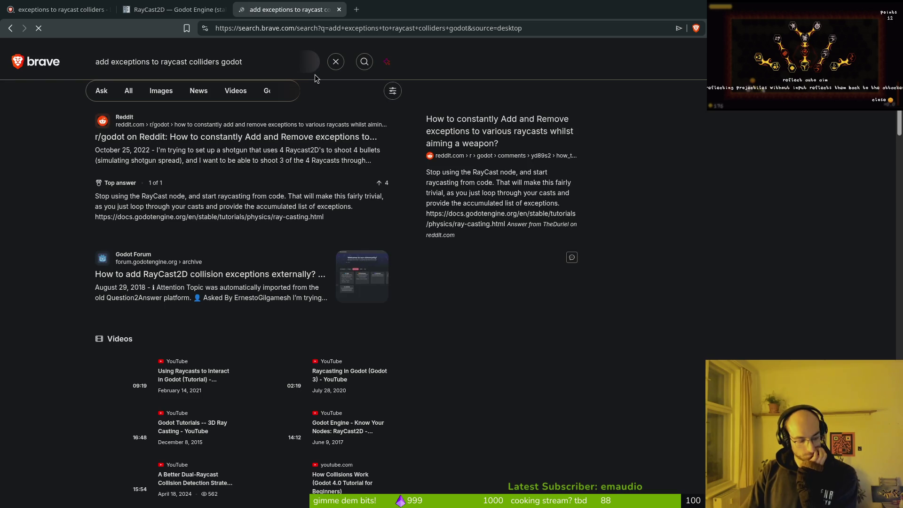
Read the Godot Forum thread on RayCast2D exceptions, then return to the results
{"action": "left_click", "coordinate": [217, 278]}
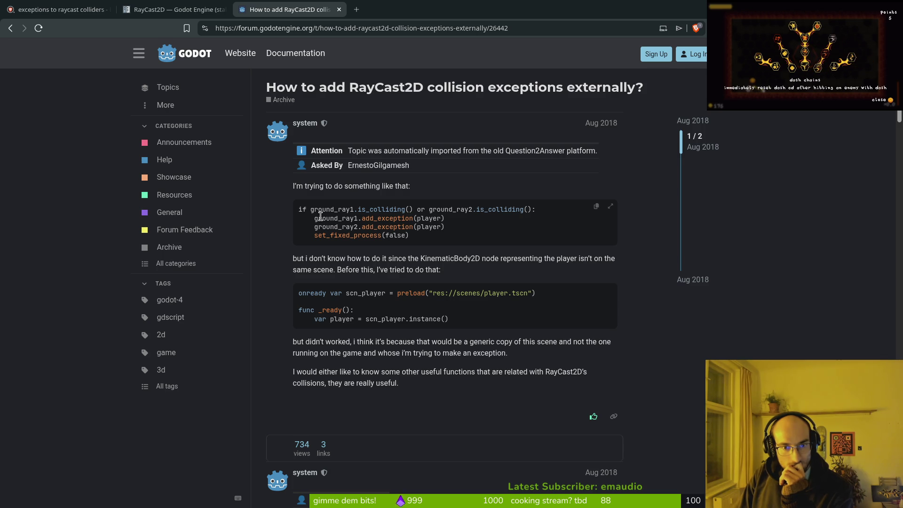
{"action": "scroll", "coordinate": [272, 292], "scroll_direction": "down", "scroll_amount": 3}
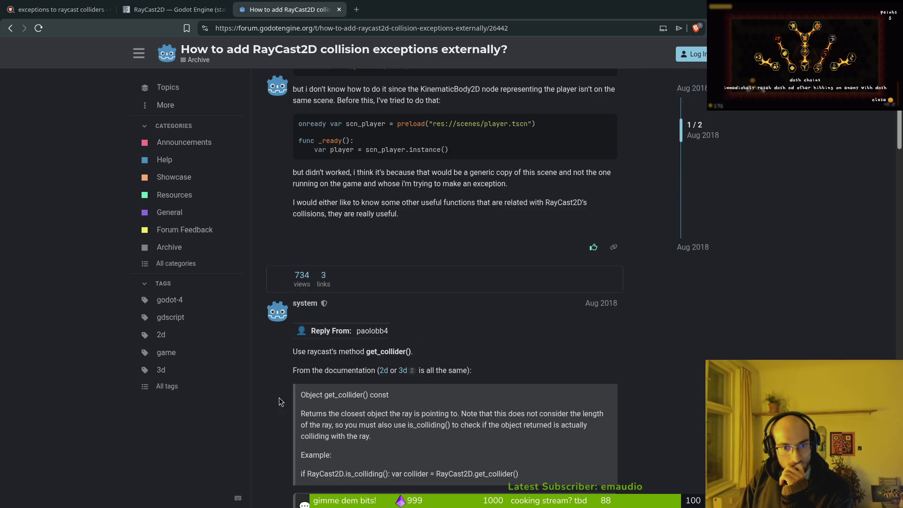
{"action": "scroll", "coordinate": [273, 400], "scroll_direction": "down", "scroll_amount": 6}
{"action": "key", "text": "alt+Left"}
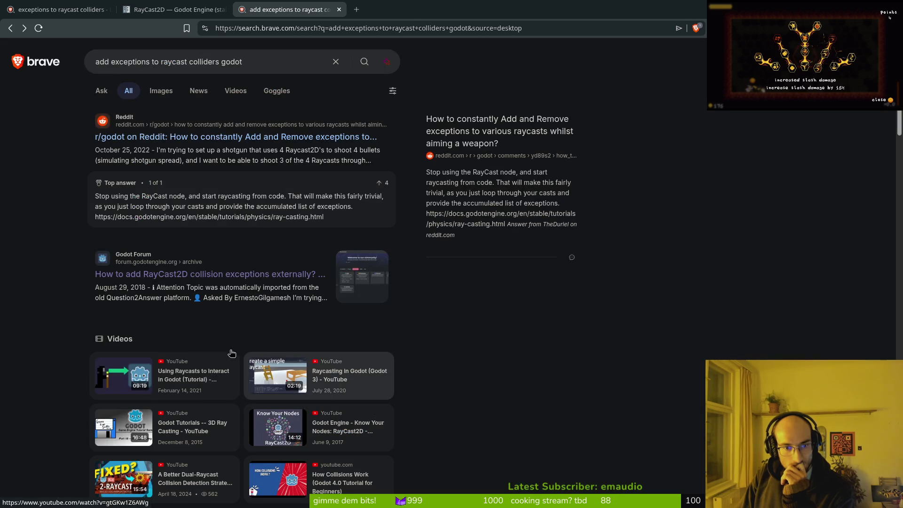
{"action": "scroll", "coordinate": [232, 353], "scroll_direction": "down", "scroll_amount": 5}
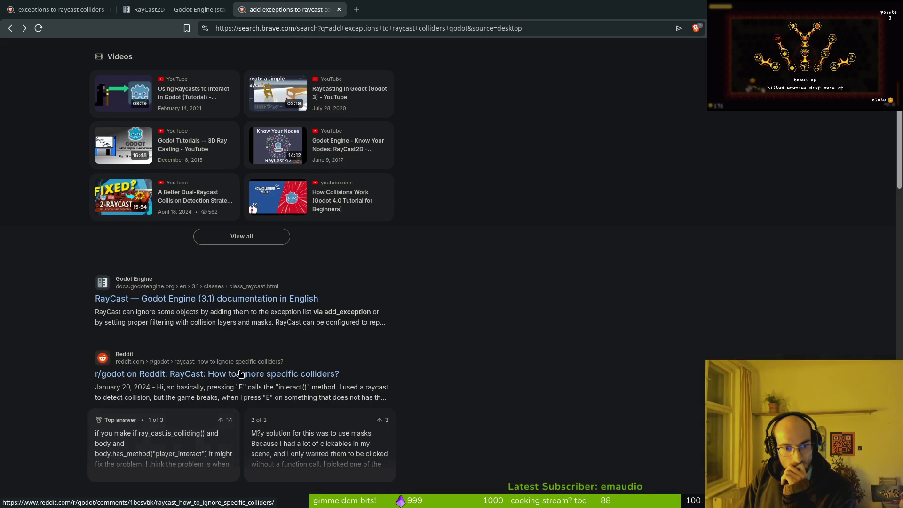
Read the r/godot thread on ignoring specific colliders, examining its add_exception code line
{"action": "left_click", "coordinate": [247, 375]}
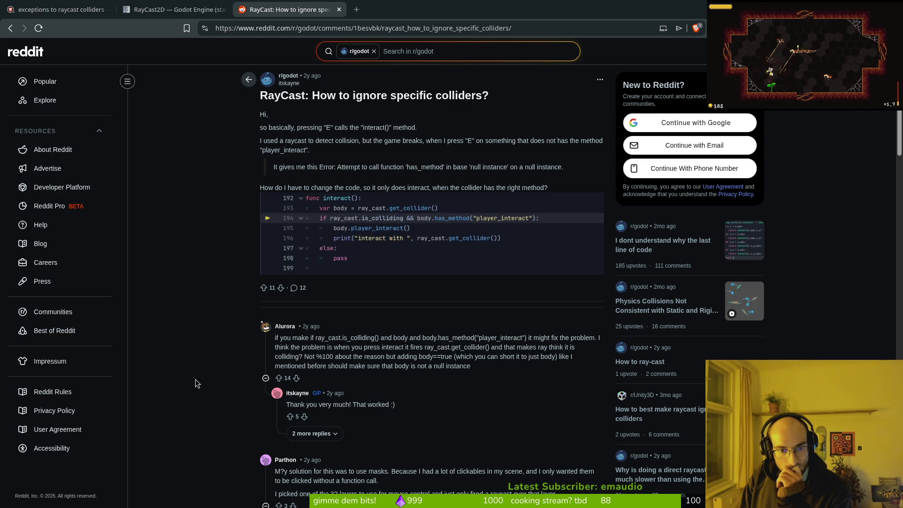
{"action": "scroll", "coordinate": [202, 377], "scroll_direction": "down", "scroll_amount": 4}
{"action": "scroll", "coordinate": [204, 383], "scroll_direction": "up", "scroll_amount": 4}
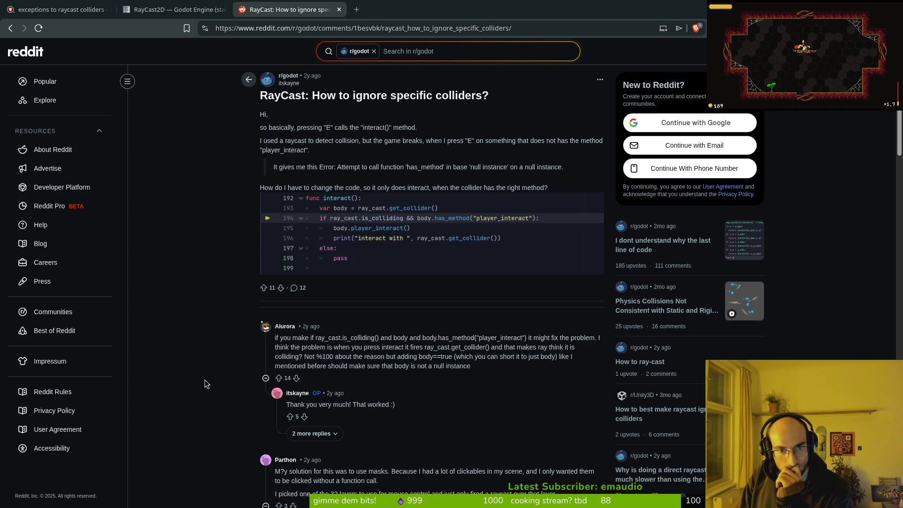
{"action": "scroll", "coordinate": [204, 380], "scroll_direction": "down", "scroll_amount": 3}
{"action": "scroll", "coordinate": [204, 383], "scroll_direction": "down", "scroll_amount": 2}
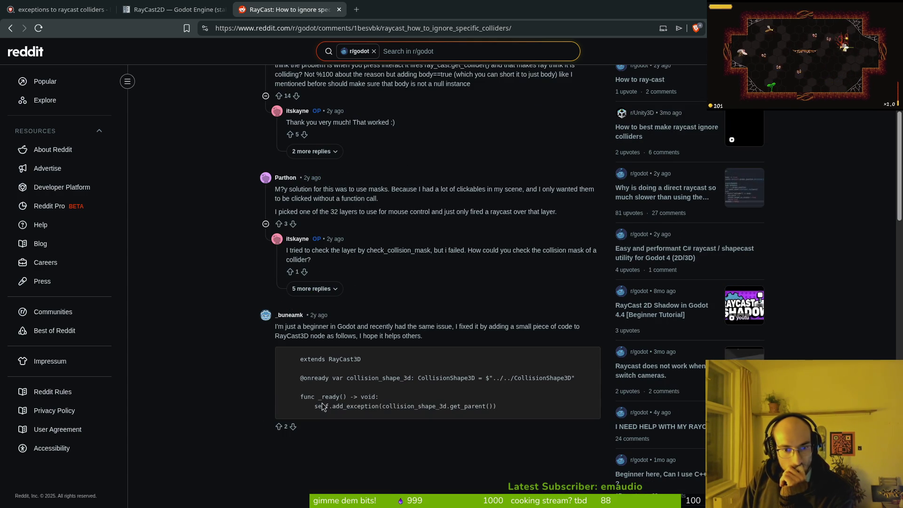
{"action": "left_click_drag", "start_coordinate": [498, 407], "coordinate": [313, 408]}
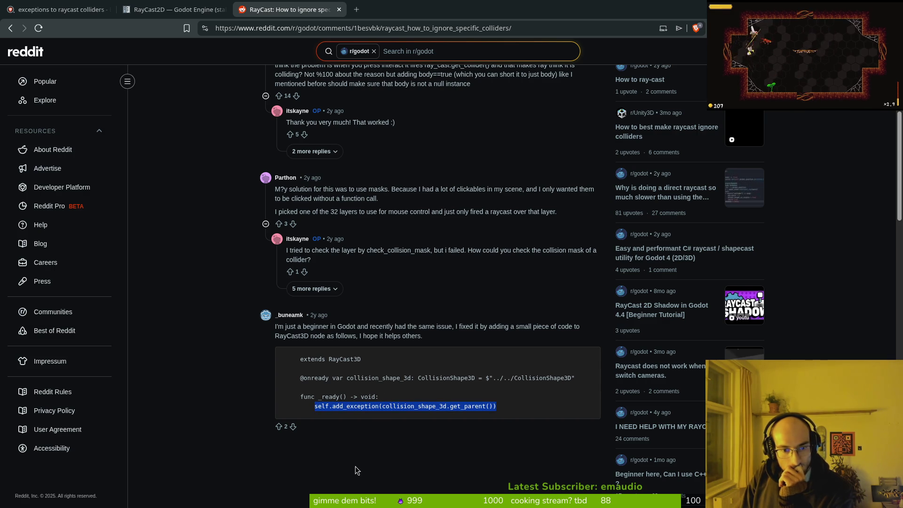
{"action": "left_click", "coordinate": [369, 407]}
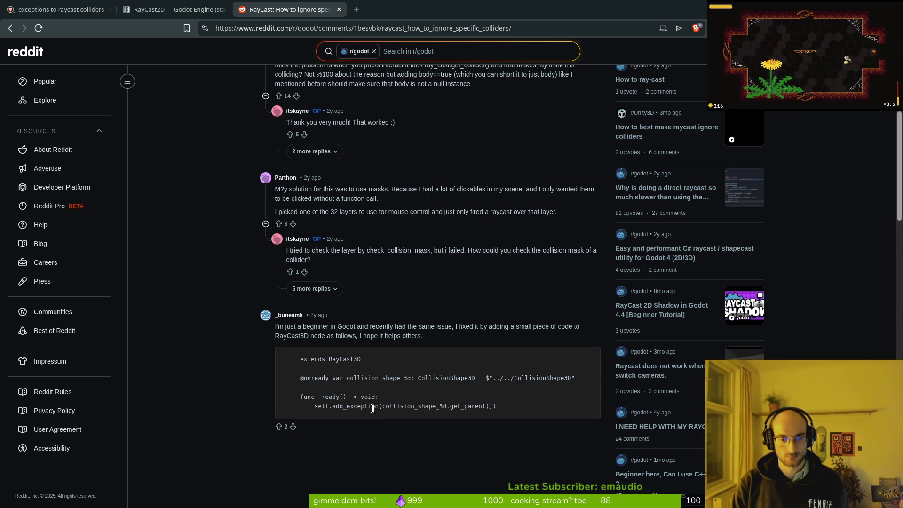
Switch through Godot to the Neovim window showing vision_component.gd
{"action": "key", "text": "alt+Tab"}
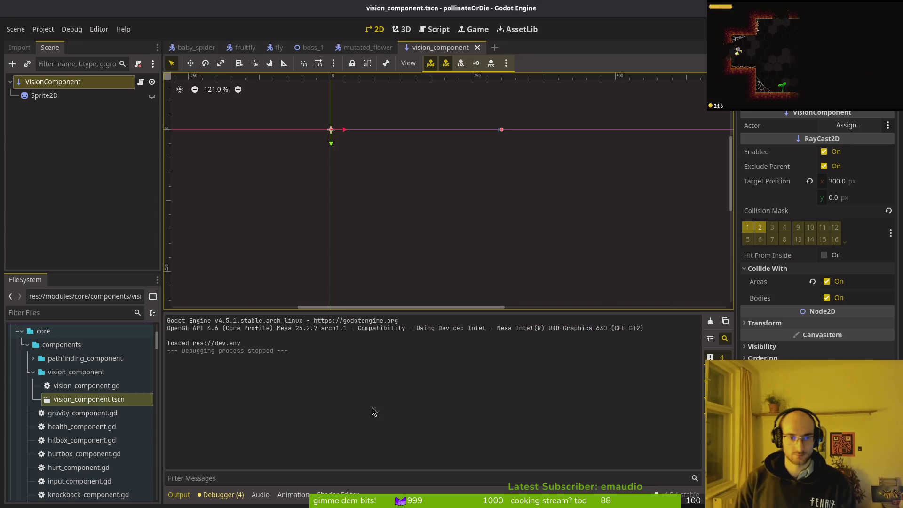
{"action": "key", "text": "alt+Tab"}
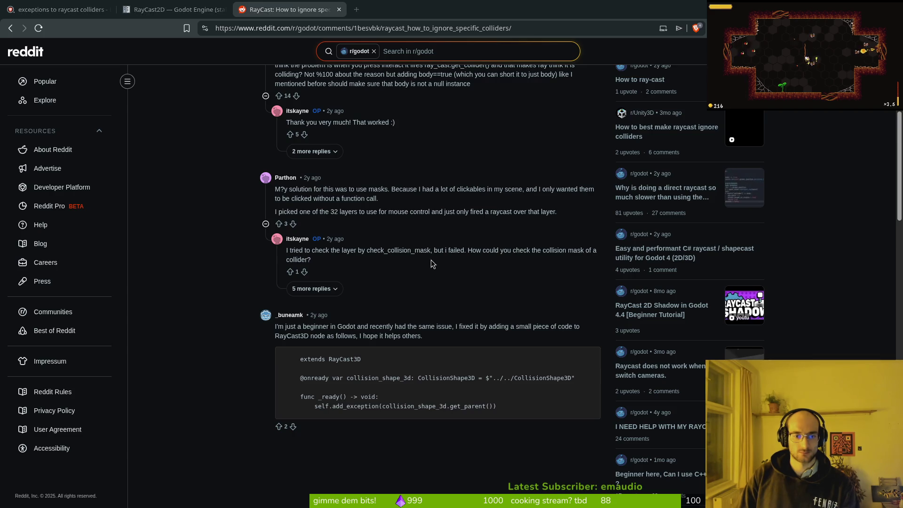
{"action": "key", "text": "alt+Tab"}
{"action": "key", "text": "alt+Tab"}
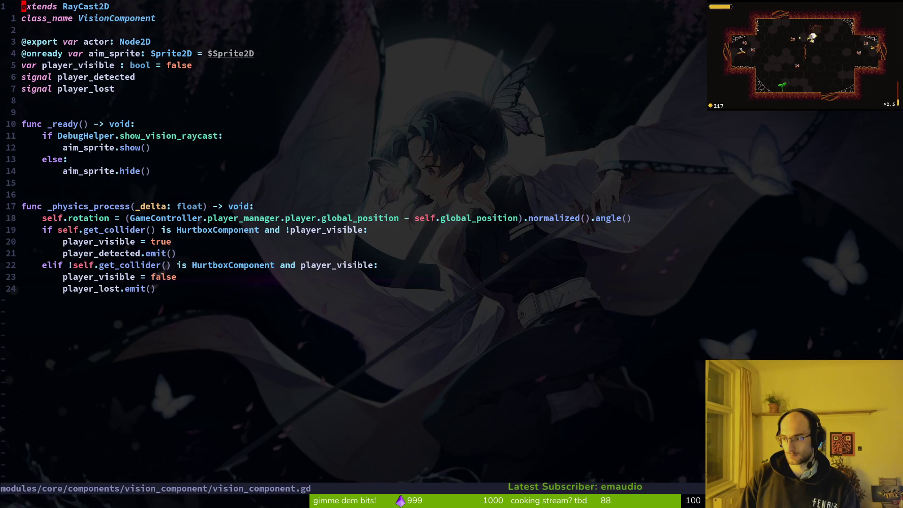
Add self.add_exception(self) under func _ready in vision_component.gd and save
{"action": "key", "text": "1"}
{"action": "key", "text": "9"}
{"action": "key", "text": "j"}
{"action": "key", "text": "f"}
{"action": "key", "text": "parenleft"}
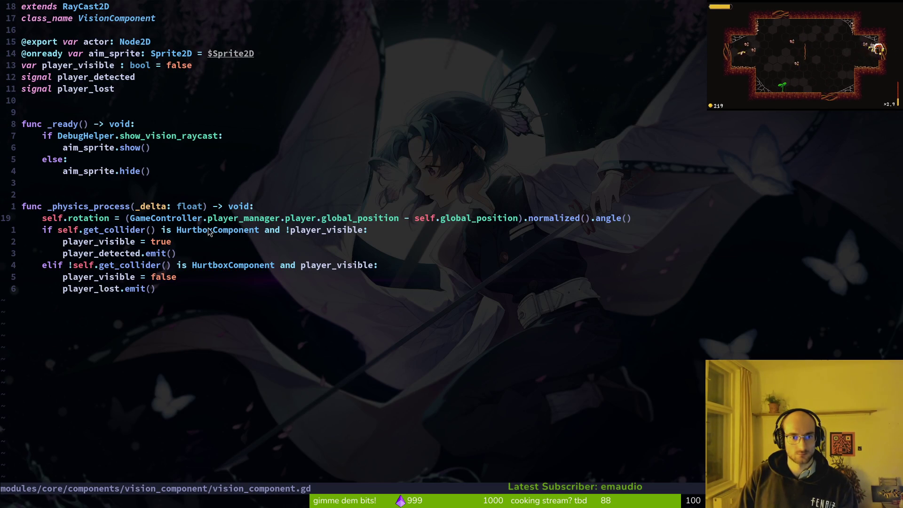
{"action": "left_click", "coordinate": [91, 127]}
{"action": "type", "text": "o"}
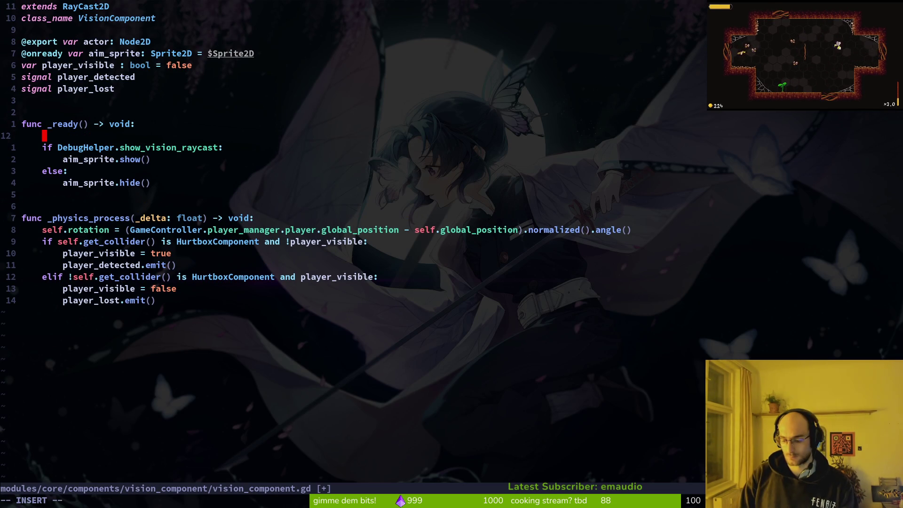
{"action": "type", "text": "self."}
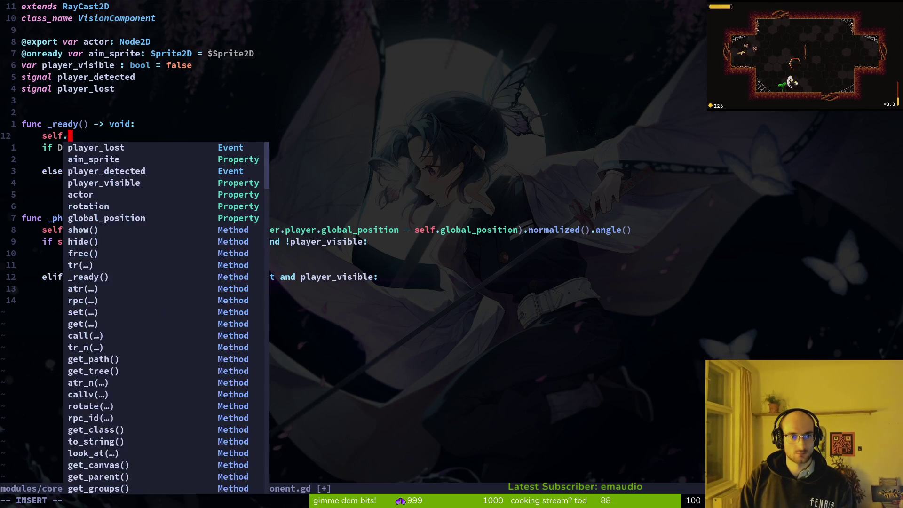
{"action": "type", "text": "add_exception(self"}
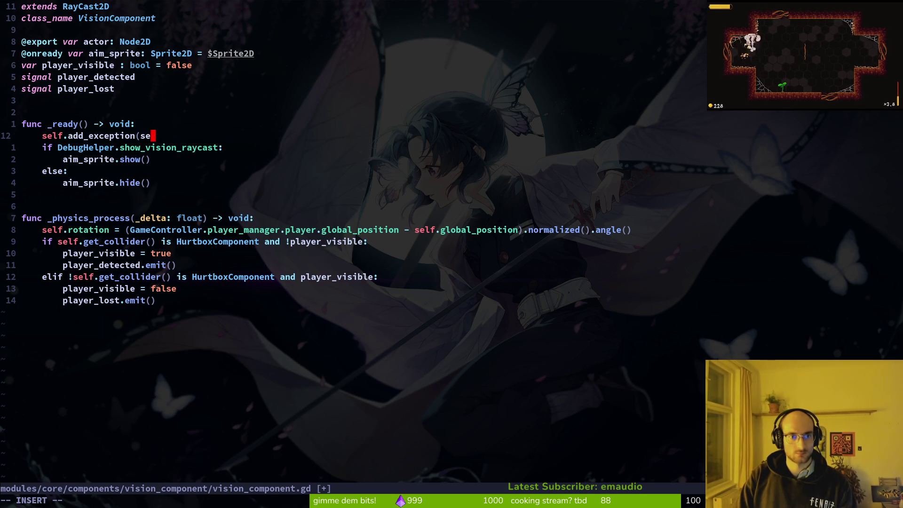
{"action": "key", "text": "BackSpace"}
{"action": "key", "text": "BackSpace"}
{"action": "key", "text": "BackSpace"}
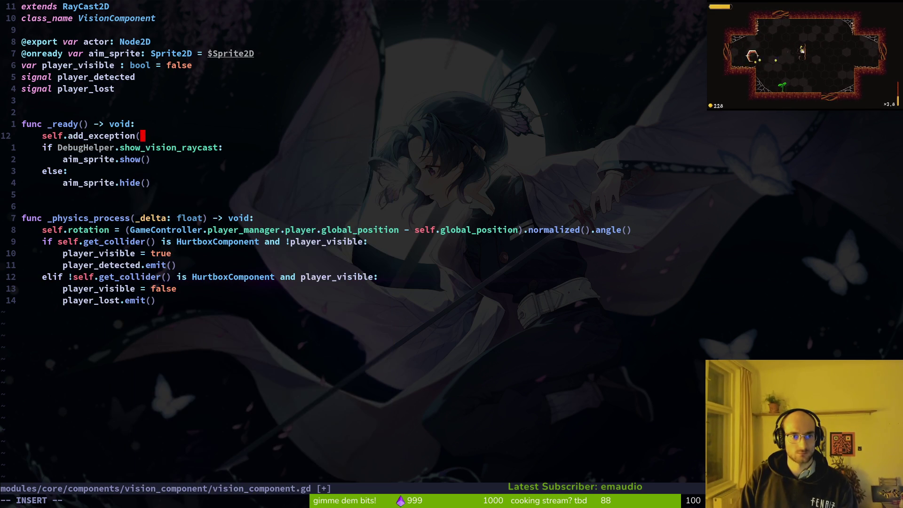
{"action": "type", "text": "self)"}
{"action": "key", "text": "Escape"}
{"action": "type", "text": ":write"}
{"action": "key", "text": "Return"}
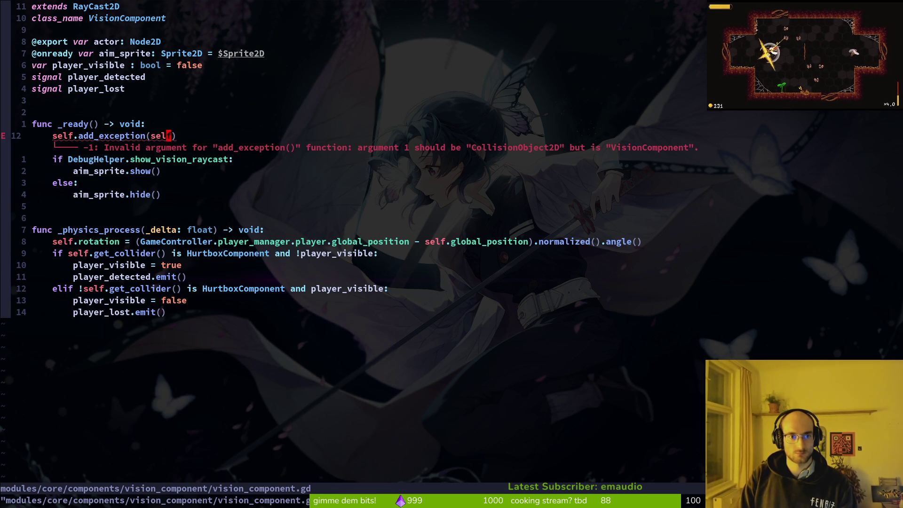
Delete the erroring add_exception line and save the script again
{"action": "type", "text": "ci("}
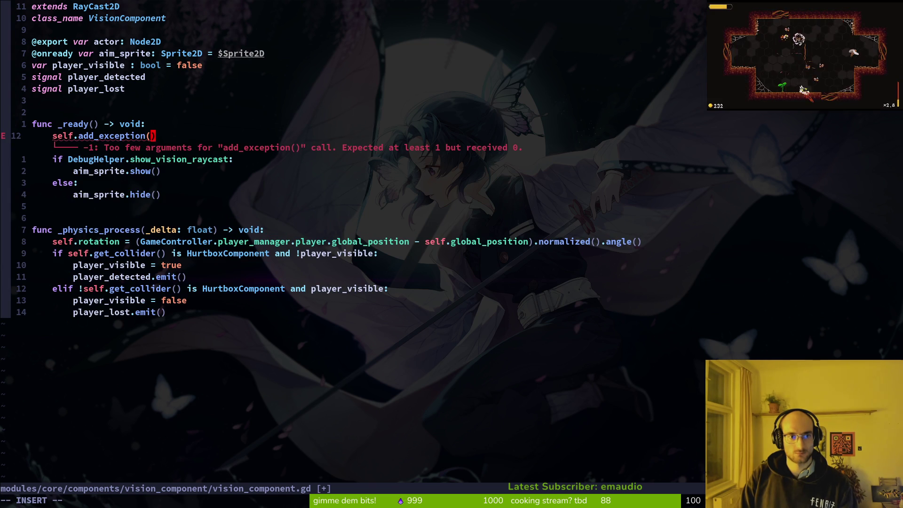
{"action": "key", "text": "Escape"}
{"action": "key", "text": "d"}
{"action": "key", "text": "d"}
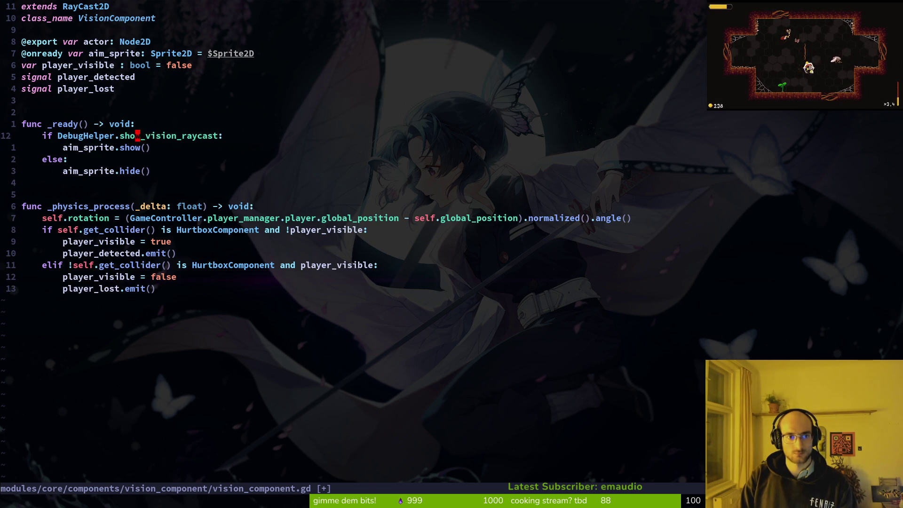
{"action": "type", "text": ":w"}
{"action": "key", "text": "Return"}
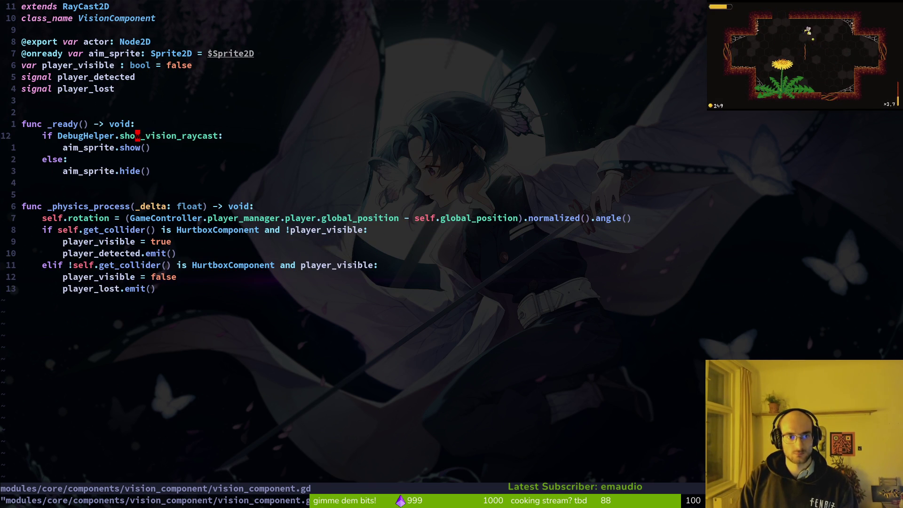
Check Godot for errors, then go back to the Reddit raycast thread
{"action": "key", "text": "alt+Tab"}
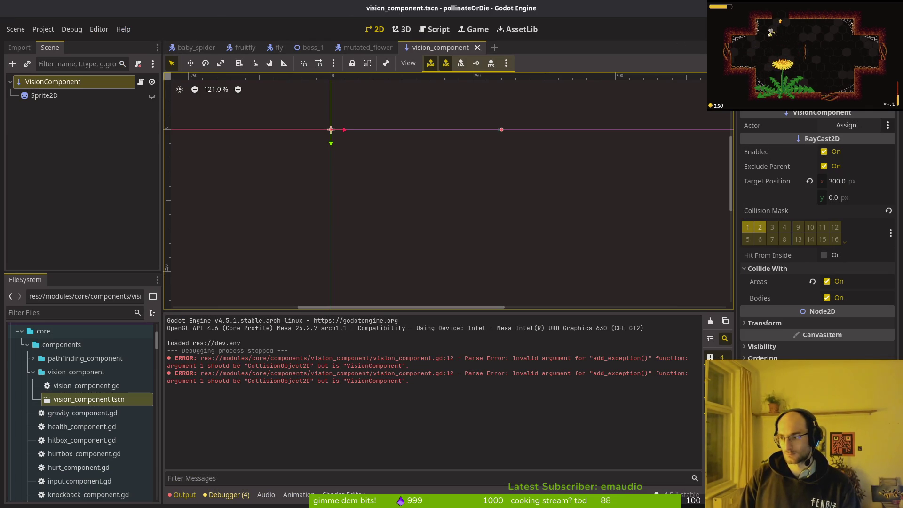
{"action": "key", "text": "alt+Tab"}
{"action": "key", "text": "ctrl+t"}
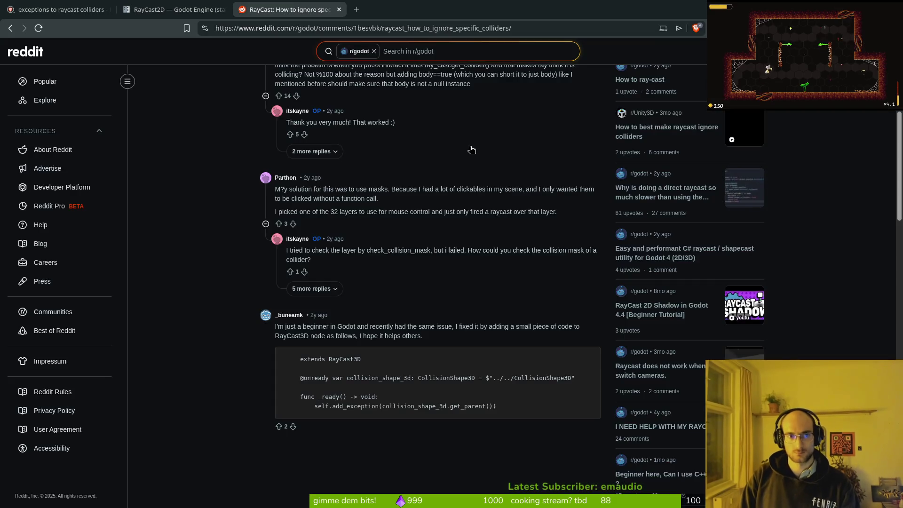
Load perplexity.ai, type 'i use a raycast detect vision', then return to Neovim
{"action": "type", "text": "per"}
{"action": "key", "text": "Return"}
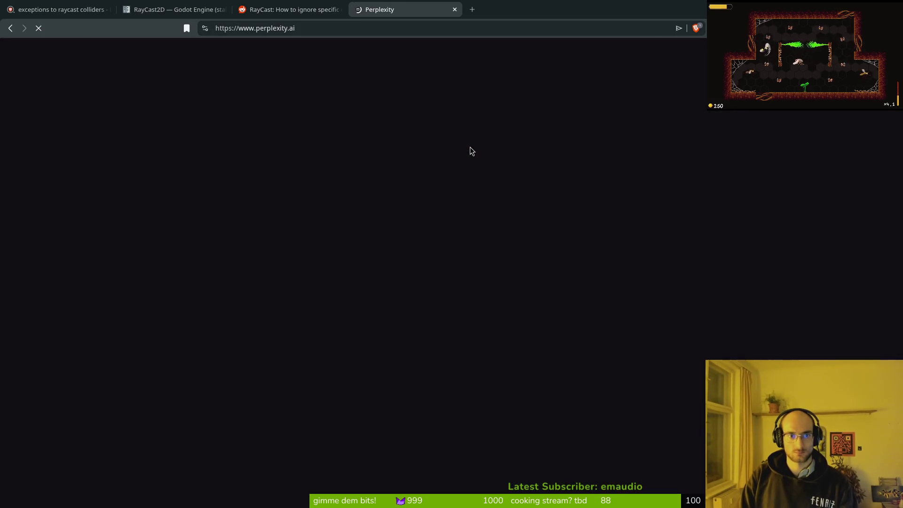
{"action": "left_click", "coordinate": [387, 254]}
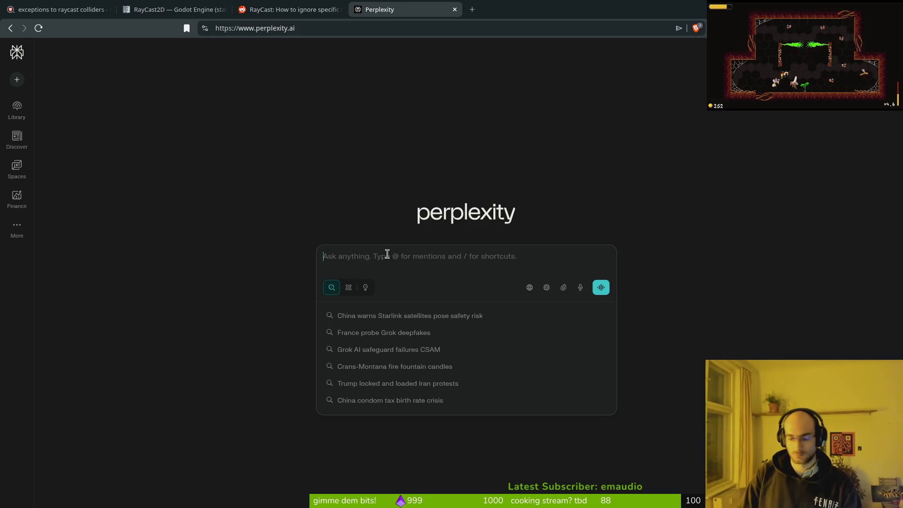
{"action": "type", "text": "i use a raycast t"}
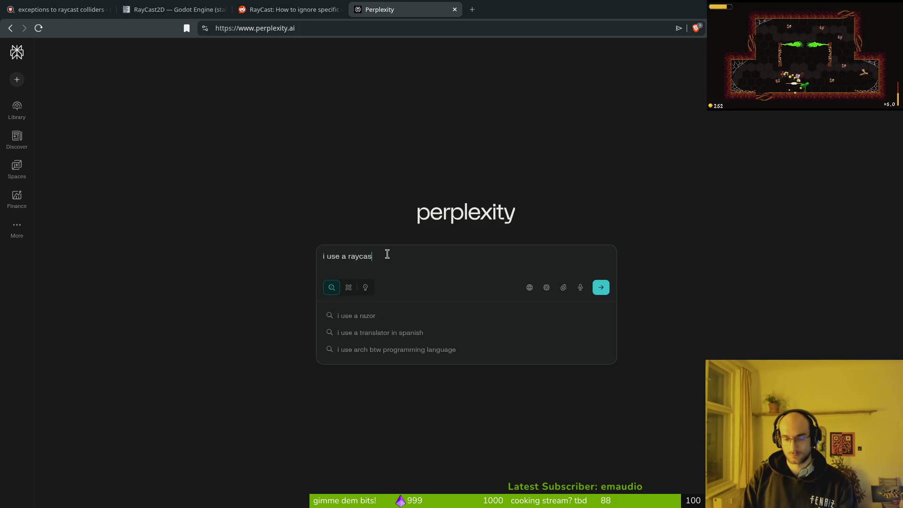
{"action": "key", "text": "BackSpace"}
{"action": "key", "text": "BackSpace"}
{"action": "type", "text": "detect"}
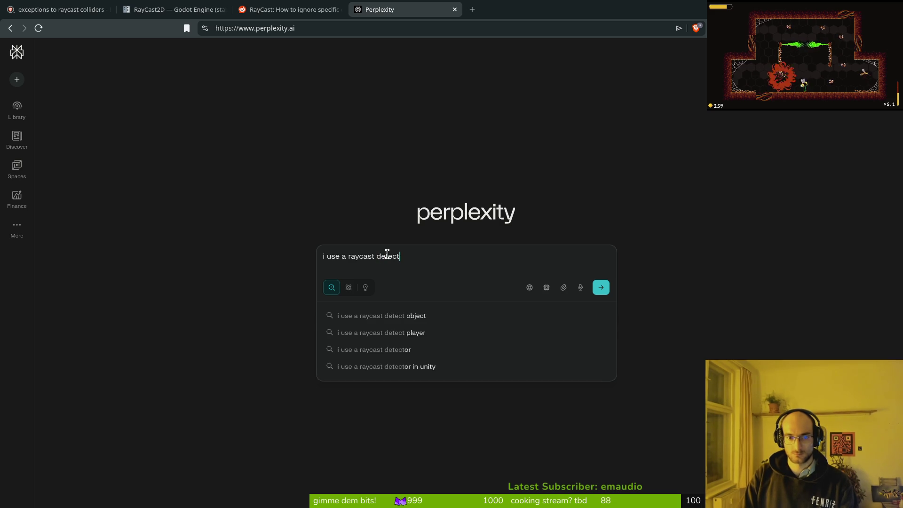
{"action": "type", "text": " vision"}
{"action": "key", "text": "ctrl+shift+Tab"}
{"action": "key", "text": "alt+Tab"}
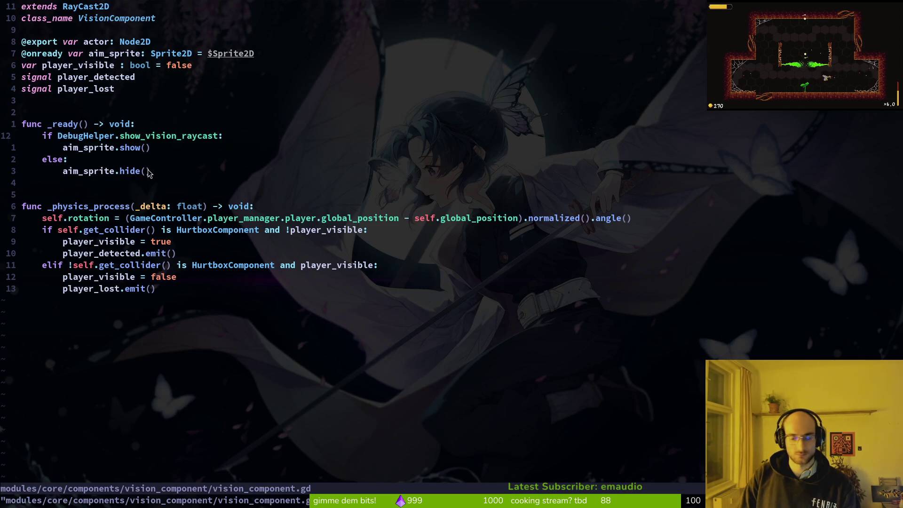
Open mutated_flower.gd and comment out both vision_component connection lines, then save
{"action": "key", "text": "space"}
{"action": "key", "text": "f"}
{"action": "key", "text": "f"}
{"action": "type", "text": "mutated_flower"}
{"action": "key", "text": "Return"}
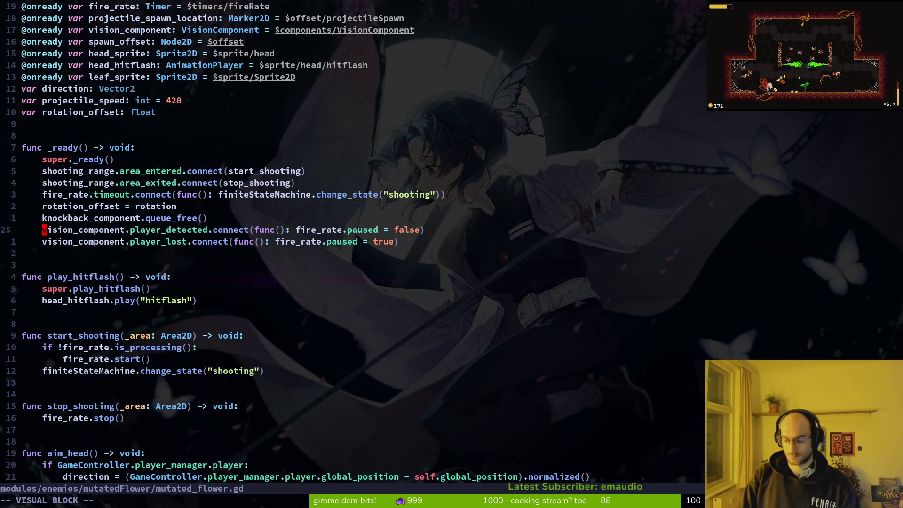
{"action": "type", "text": "jI#"}
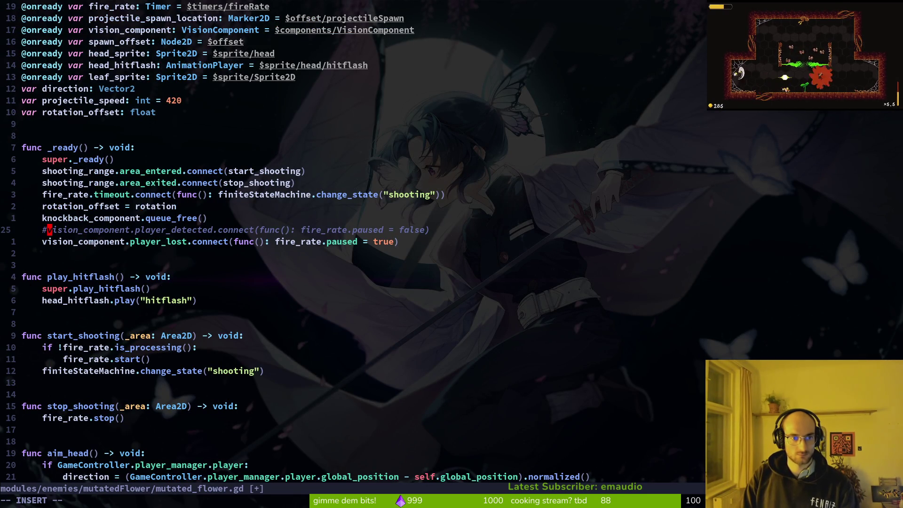
{"action": "key", "text": "Escape"}
{"action": "key", "text": "ctrl+s"}
Run the game with F5 and move the bee around the boss level
{"action": "key", "text": "alt+Tab"}
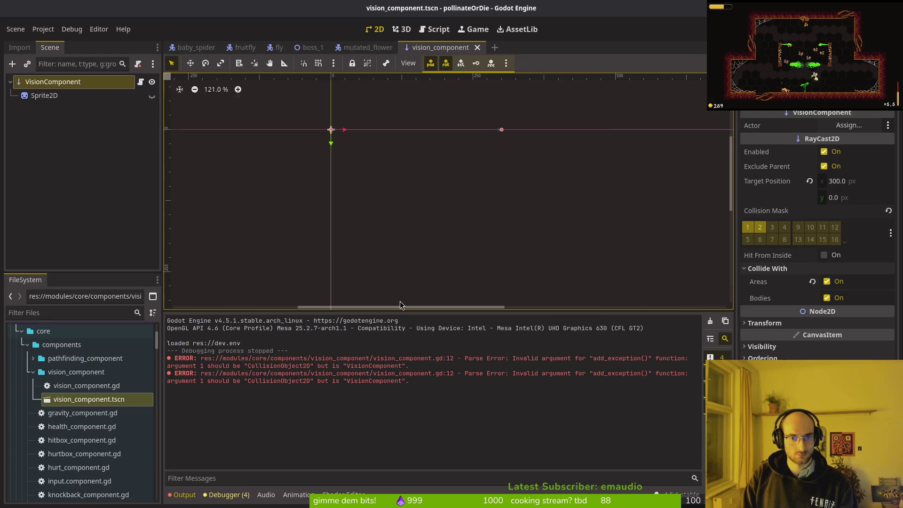
{"action": "key", "text": "F5"}
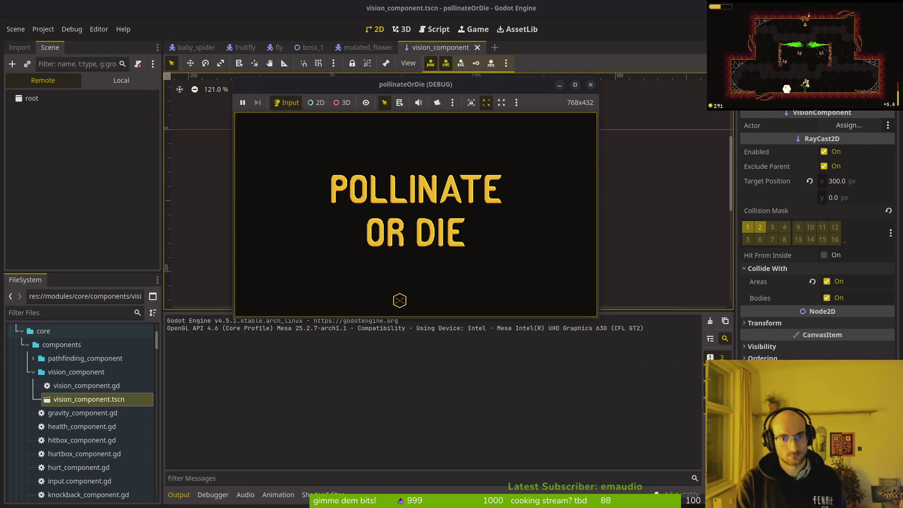
{"action": "key", "text": "Return"}
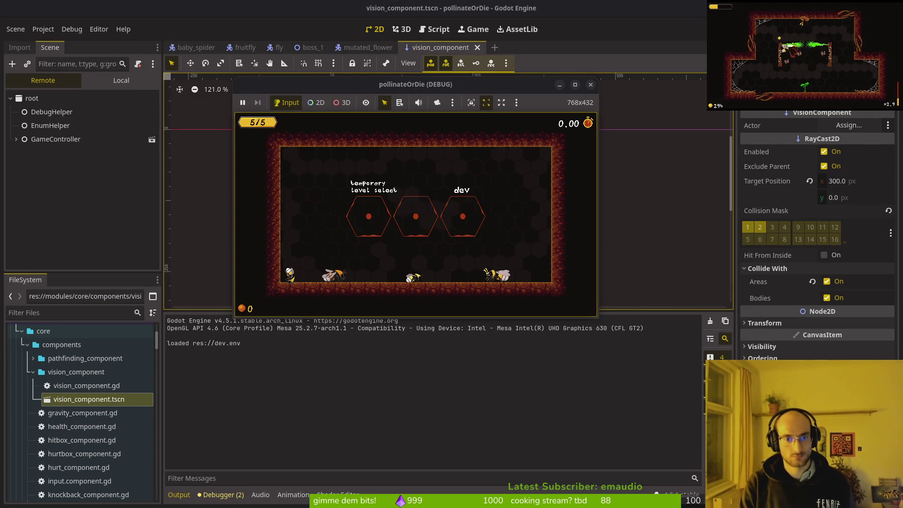
{"action": "key", "text": "Up"}
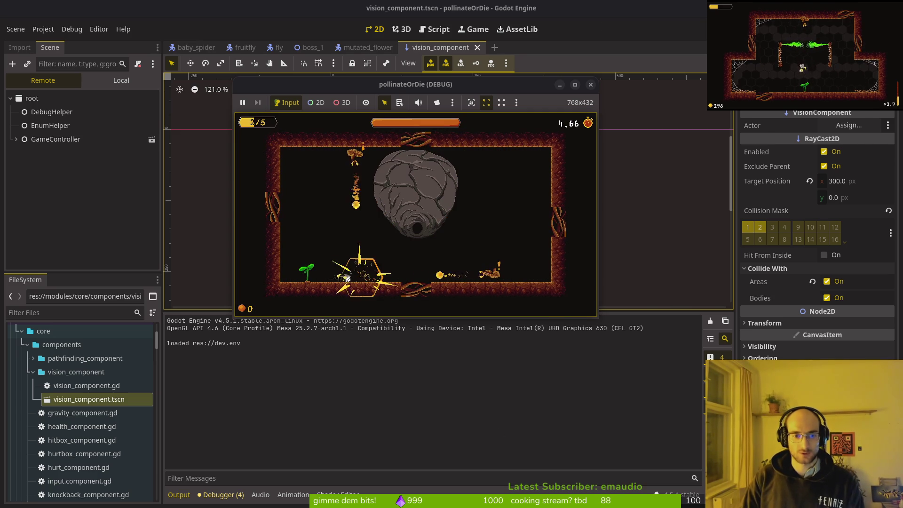
{"action": "key", "text": "Left"}
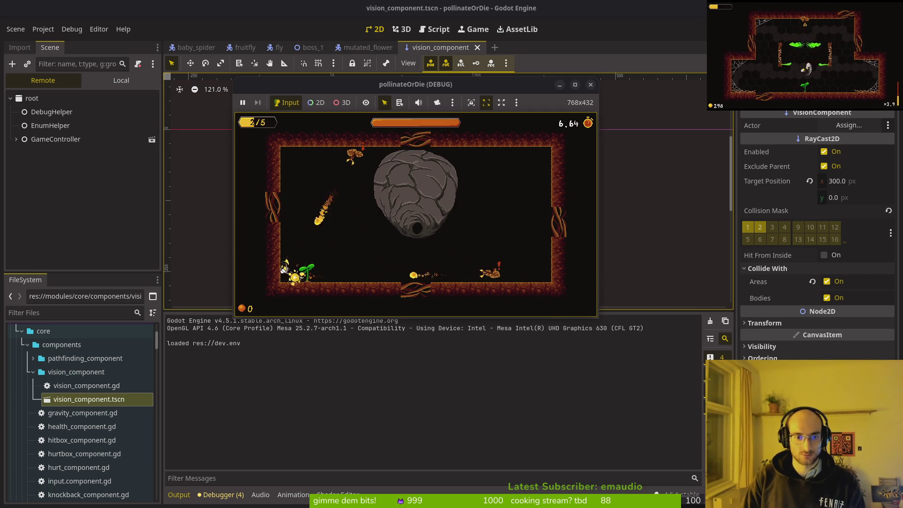
{"action": "key", "text": "Right"}
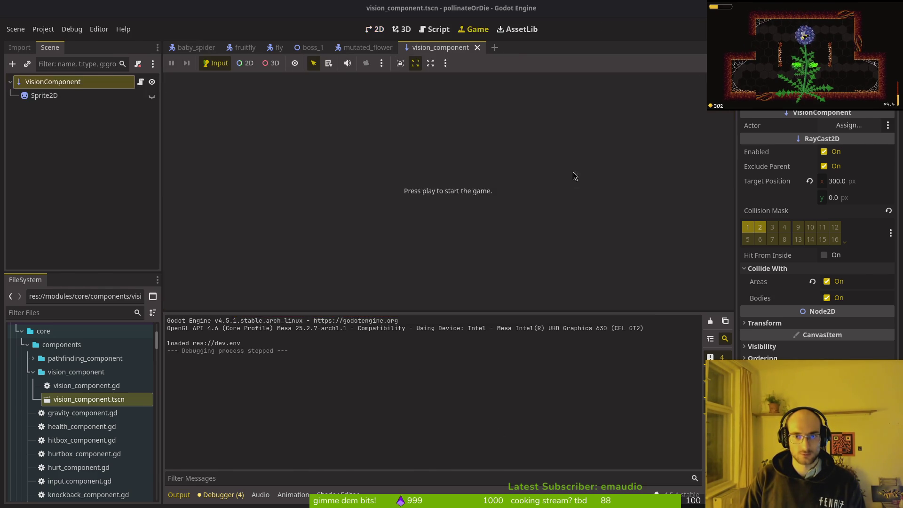
{"action": "key", "text": "alt+Tab"}
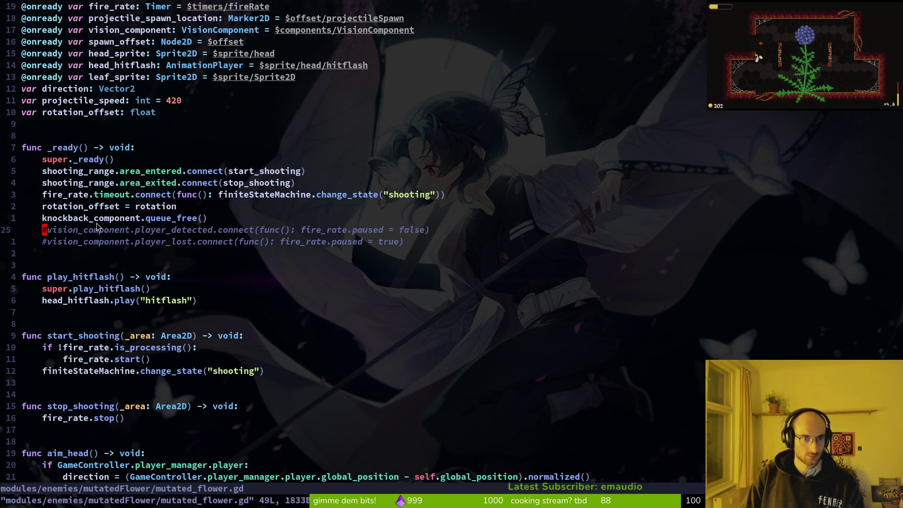
Look at the fire_rate timeout connection line, then return to Godot
{"action": "left_click", "coordinate": [116, 194]}
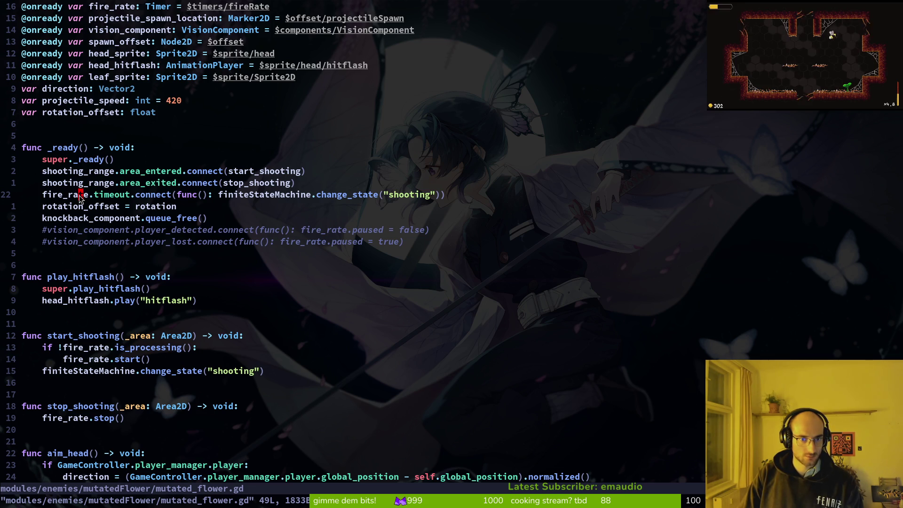
{"action": "scroll", "coordinate": [329, 302], "scroll_direction": "down", "scroll_amount": 2}
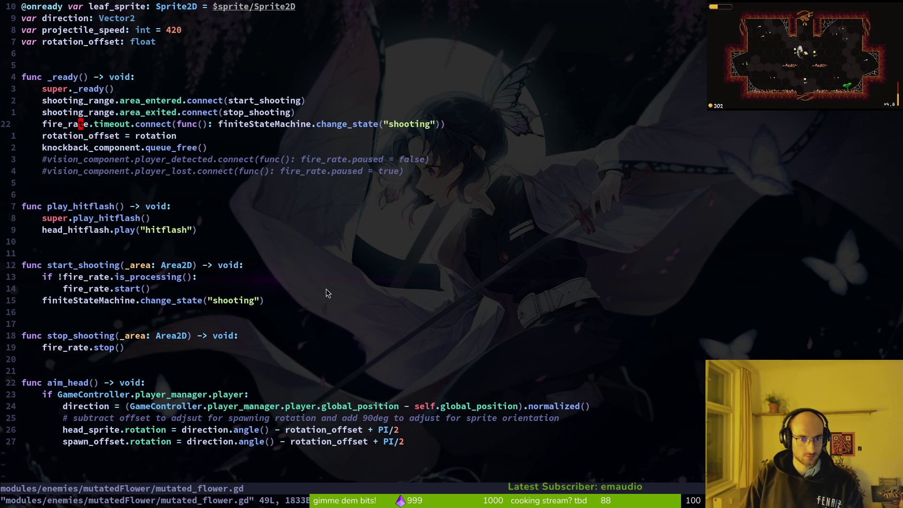
{"action": "key", "text": "alt+Tab"}
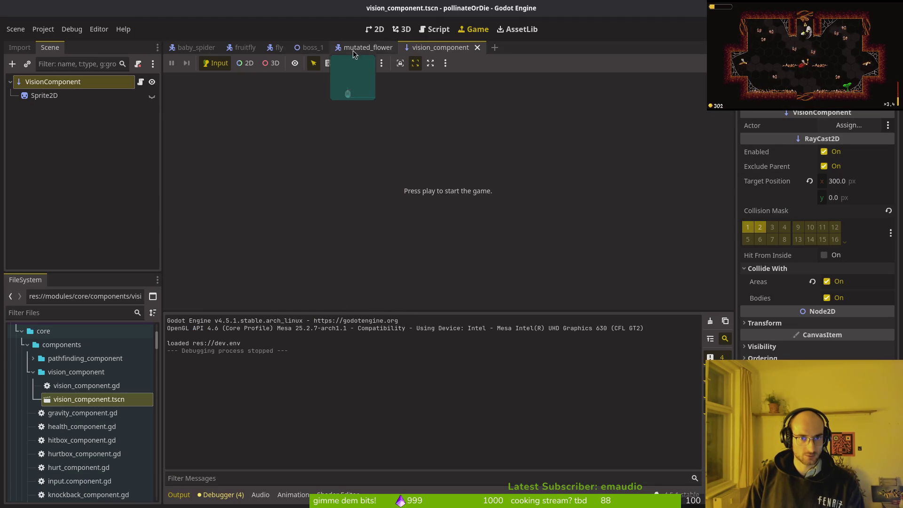
Open the devlevel scene and delete enemySpawnMarker3 from spawning_locations
{"action": "key", "text": "ctrl+shift+o"}
{"action": "type", "text": "devlevel"}
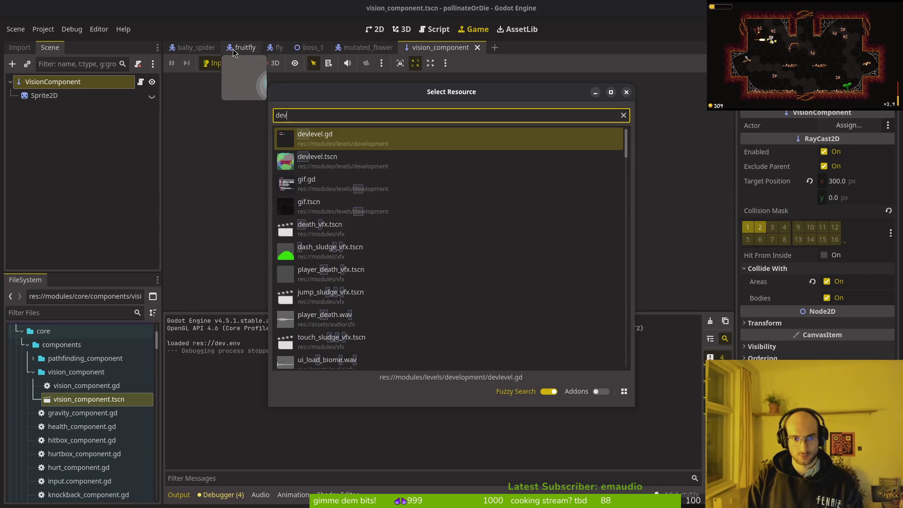
{"action": "key", "text": "Return"}
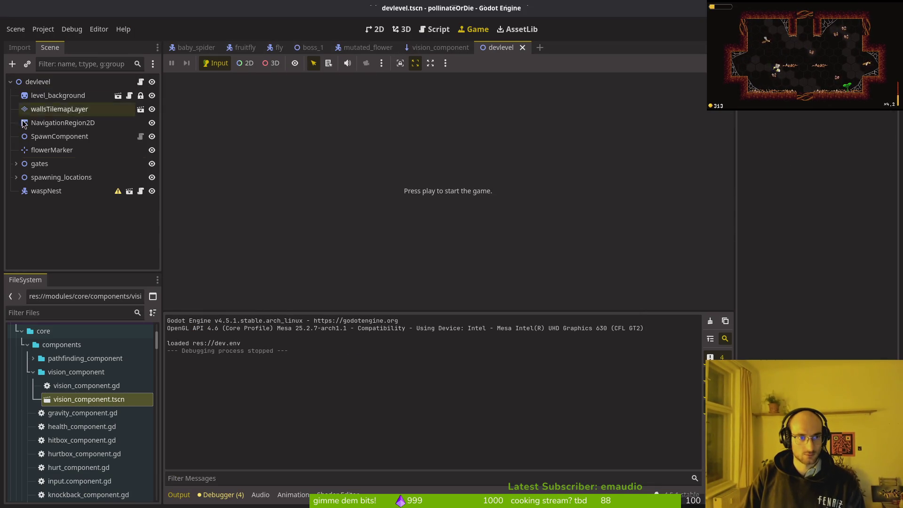
{"action": "left_click", "coordinate": [16, 178]}
{"action": "left_click", "coordinate": [71, 218]}
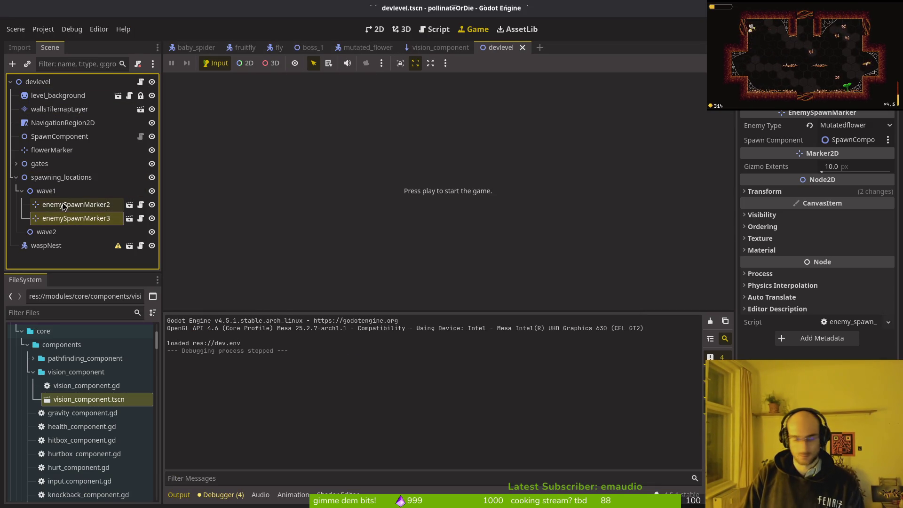
{"action": "key", "text": "Delete"}
{"action": "key", "text": "Return"}
Playtest from the main menu, stop with F8, and review mutated_flower.gd
{"action": "key", "text": "F5"}
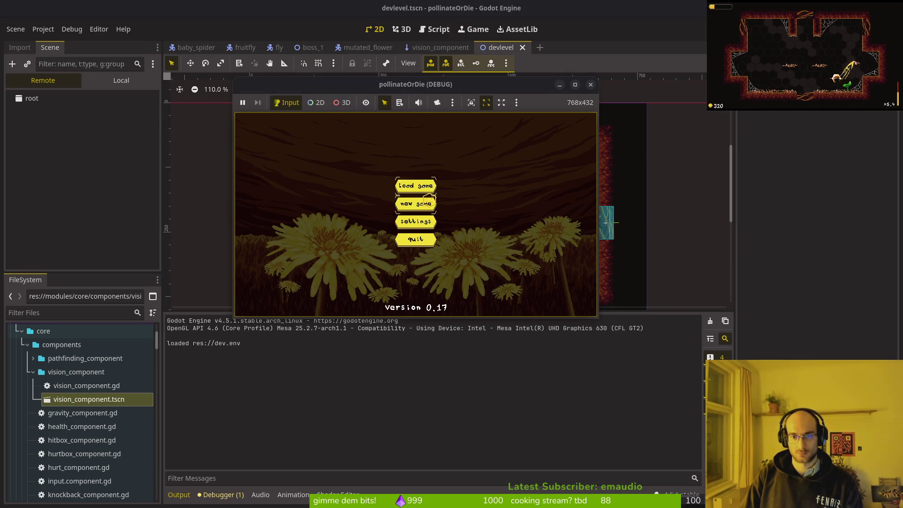
{"action": "left_click", "coordinate": [415, 187]}
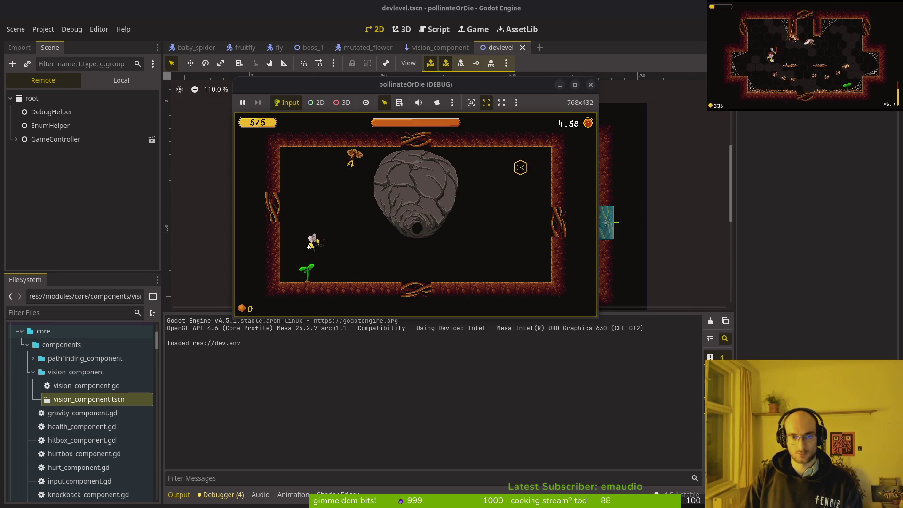
{"action": "key", "text": "F8"}
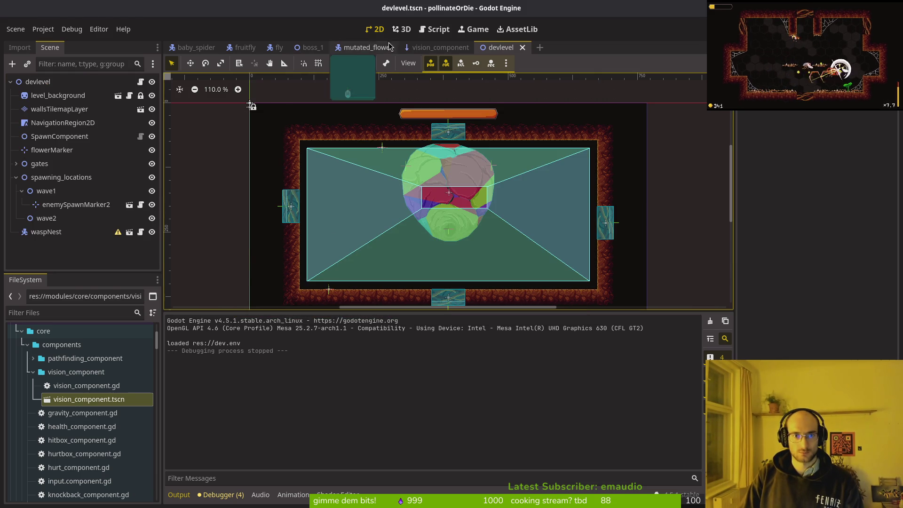
{"action": "key", "text": "alt+Tab"}
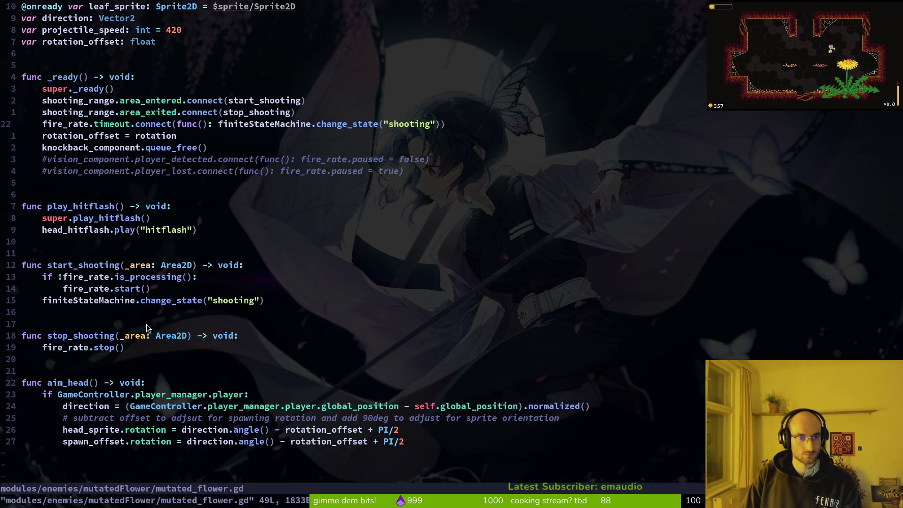
{"action": "scroll", "coordinate": [352, 185], "scroll_direction": "up", "scroll_amount": 2}
{"action": "key", "text": "alt+Tab"}
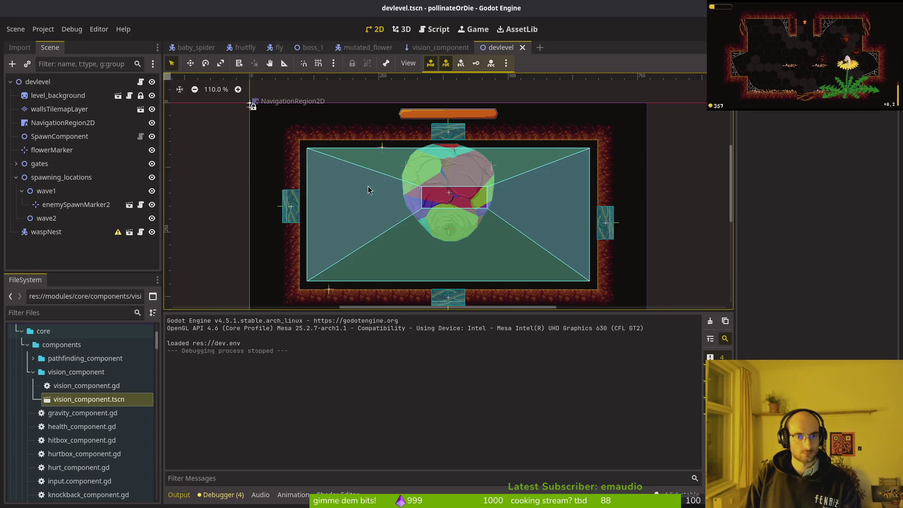
{"action": "key", "text": "alt+Tab"}
{"action": "key", "text": "alt+Tab"}
{"action": "key", "text": "alt+Tab"}
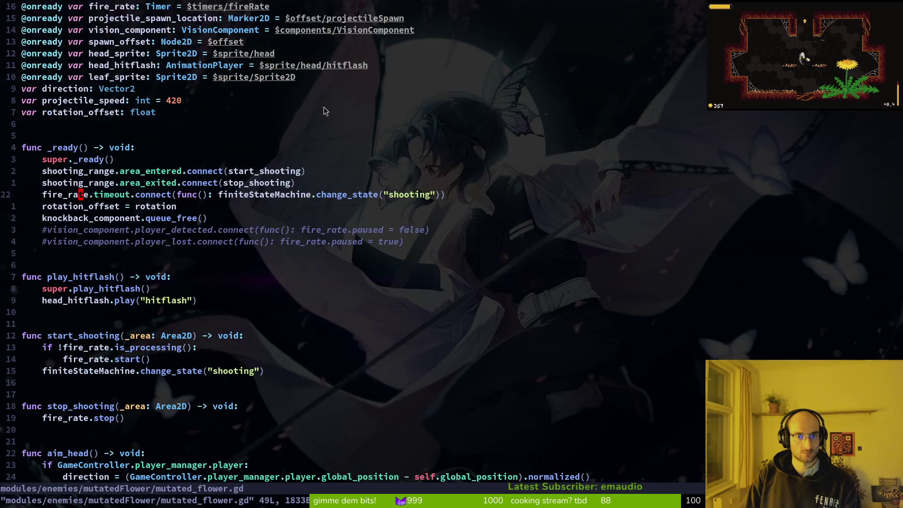
{"action": "key", "text": "alt+Tab"}
Playtest again with in-game collision shapes enabled, fly into the boss level, then stop
{"action": "key", "text": "F5"}
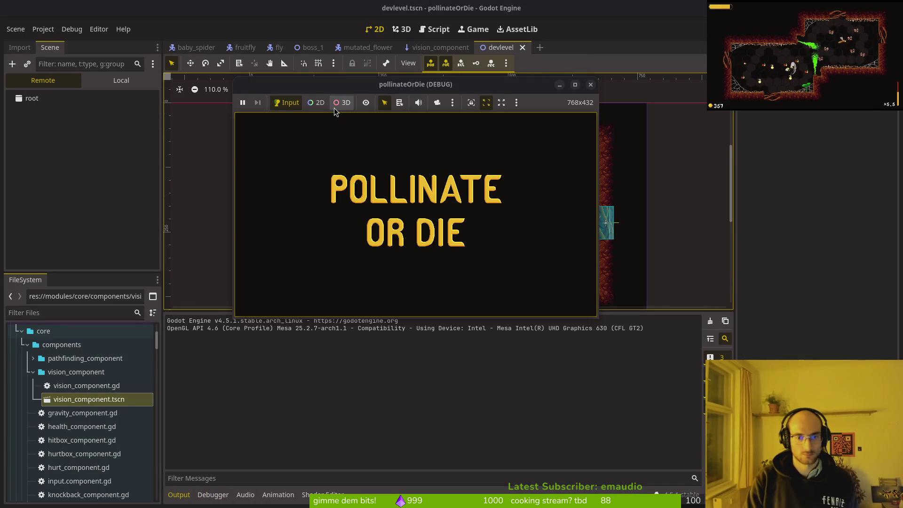
{"action": "key", "text": "Down"}
{"action": "key", "text": "Down"}
{"action": "key", "text": "Return"}
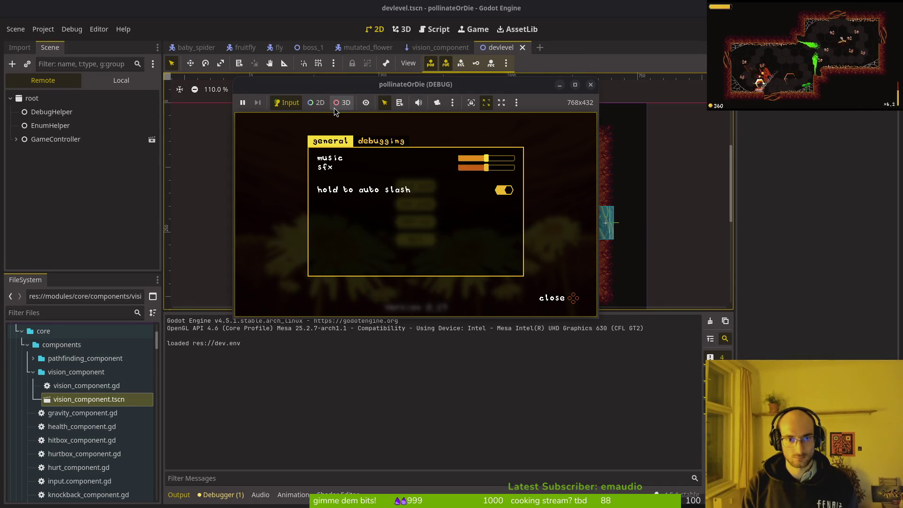
{"action": "key", "text": "Right"}
{"action": "key", "text": "Return"}
{"action": "key", "text": "Escape"}
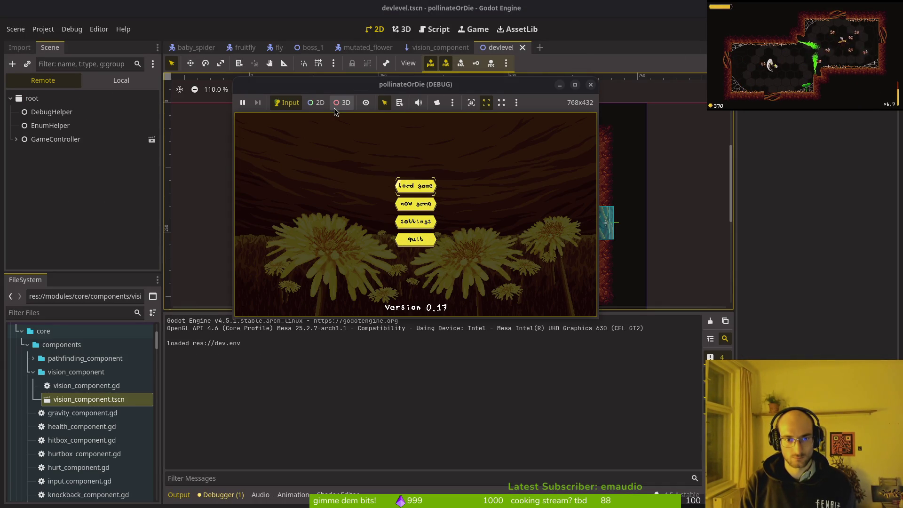
{"action": "key", "text": "Return"}
{"action": "key", "text": "Right"}
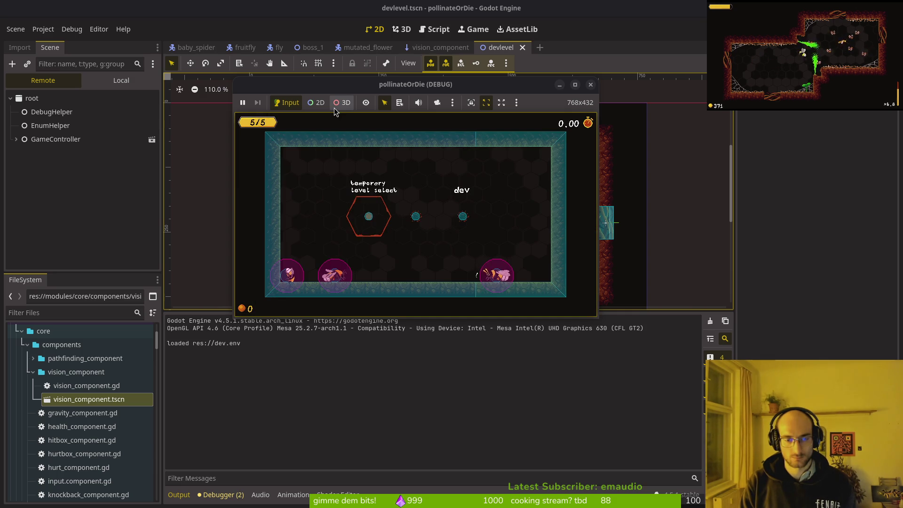
{"action": "key", "text": "Return"}
{"action": "key", "text": "Left"}
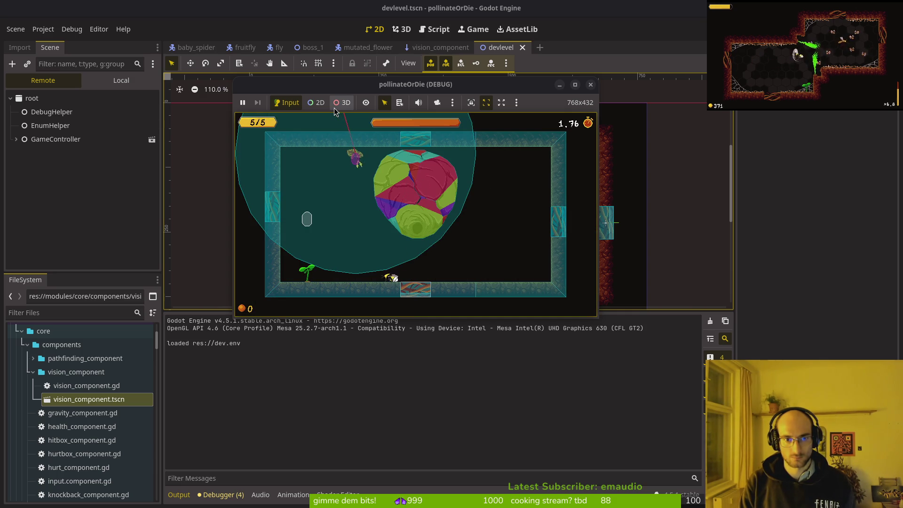
{"action": "key", "text": "Up"}
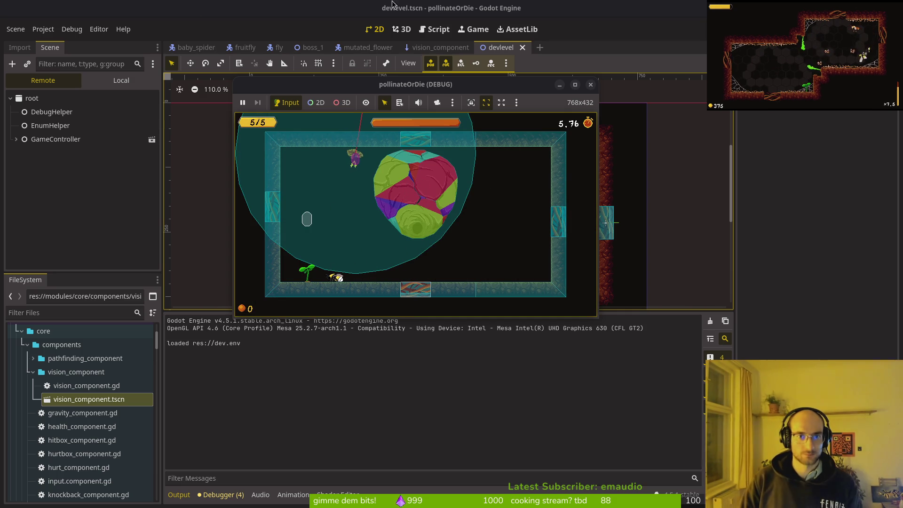
{"action": "left_click", "coordinate": [360, 47]}
In mutated_flower, toggle collision layer 1 and turn off Monitorable on shootingRange
{"action": "left_click", "coordinate": [121, 80]}
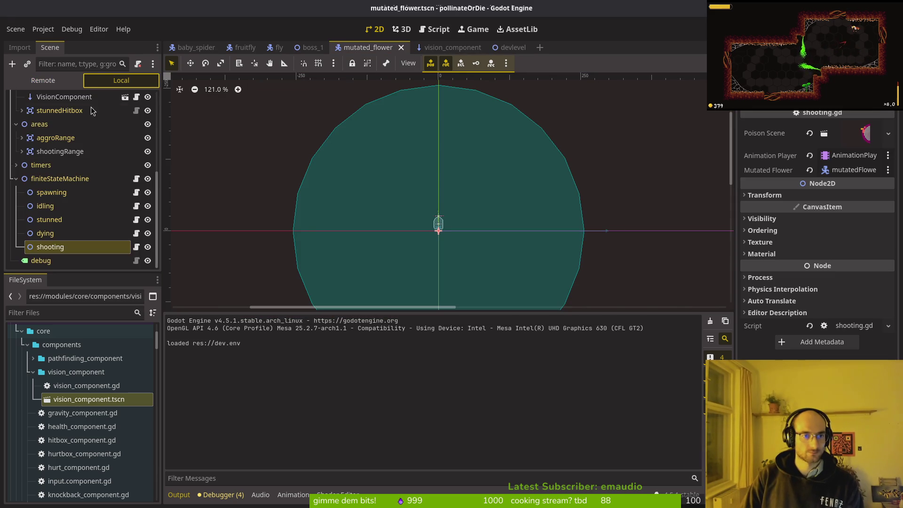
{"action": "left_click", "coordinate": [60, 151]}
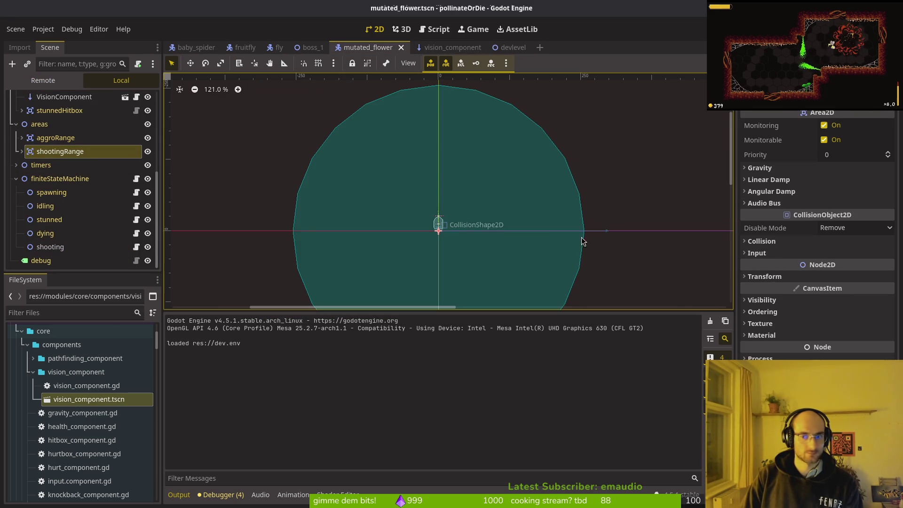
{"action": "left_click", "coordinate": [784, 241]}
{"action": "left_click", "coordinate": [753, 269]}
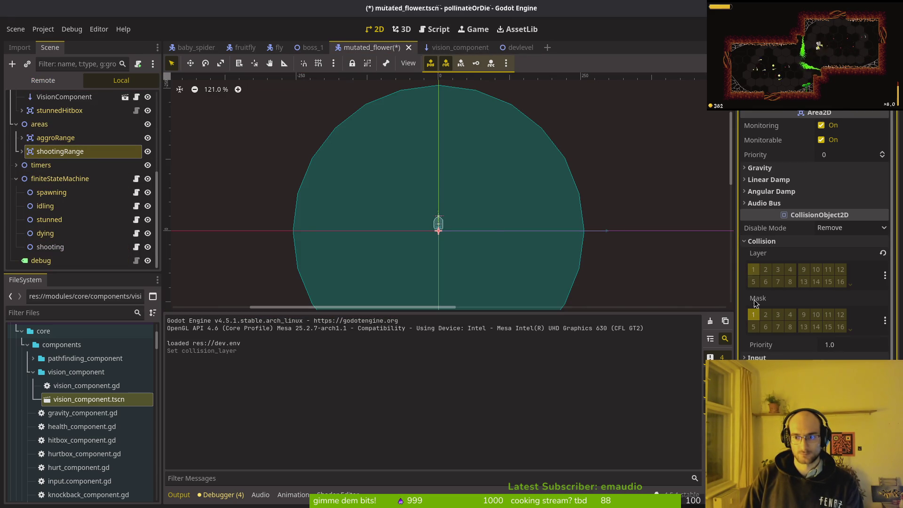
{"action": "left_click", "coordinate": [822, 140]}
Save and playtest the change, checking the pause settings, then stop the game
{"action": "key", "text": "F5"}
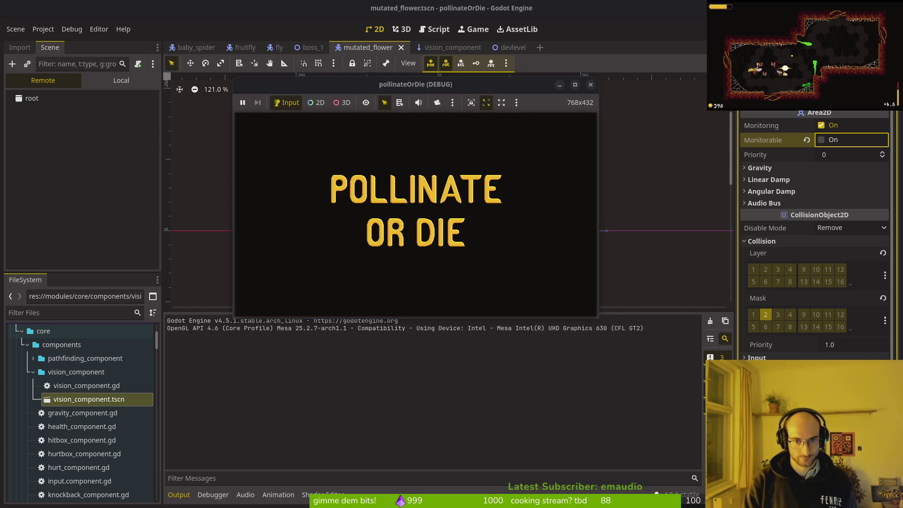
{"action": "key", "text": "Return"}
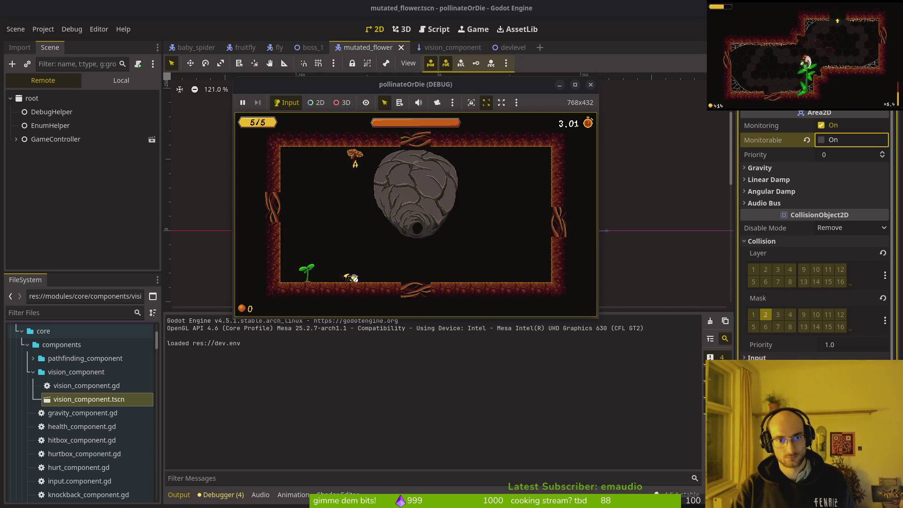
{"action": "key", "text": "Escape"}
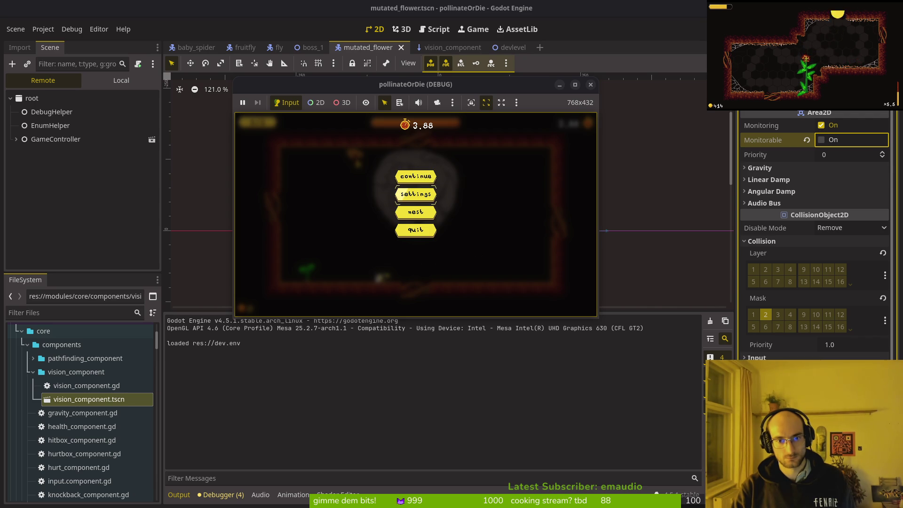
{"action": "key", "text": "Return"}
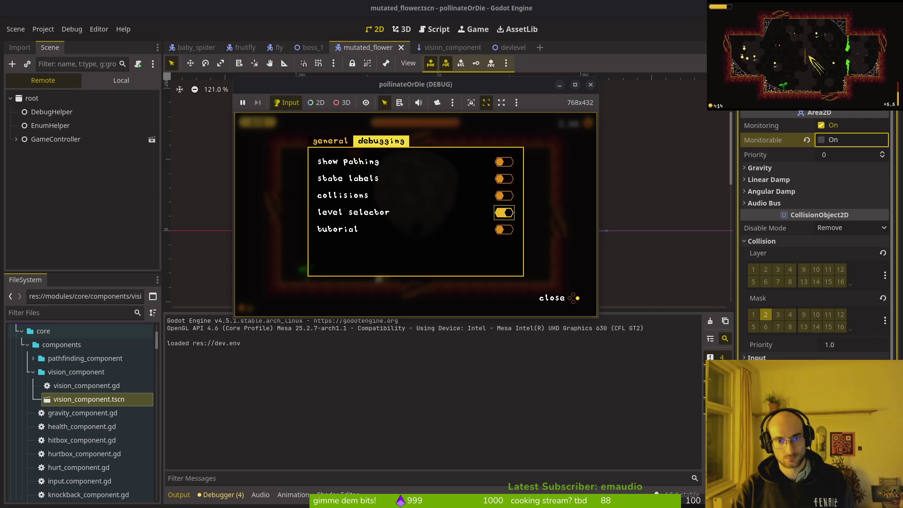
{"action": "key", "text": "Escape"}
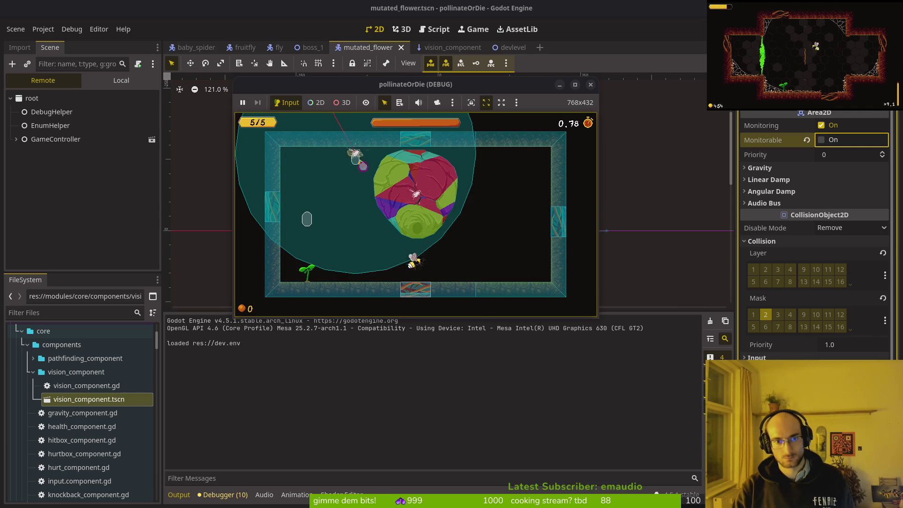
{"action": "left_click", "coordinate": [591, 86]}
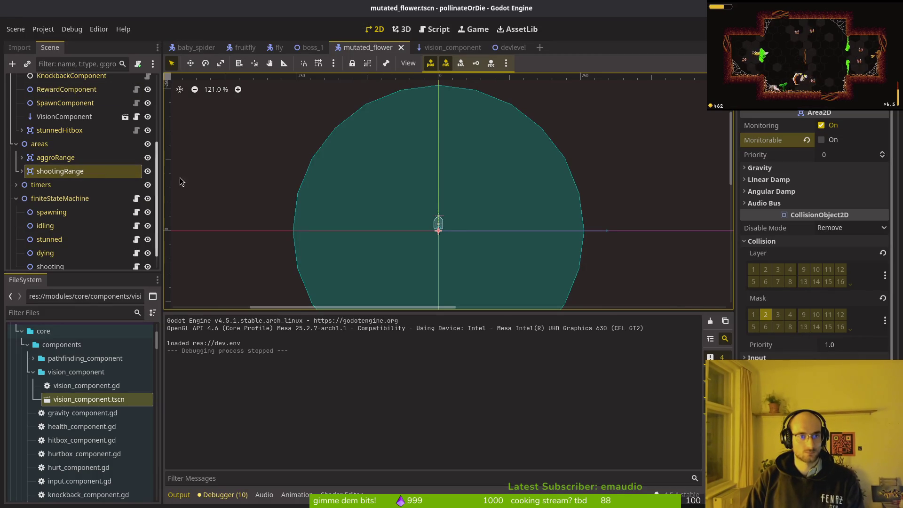
Tick Disabled on shootingRange's CollisionShape2D and start a playtest in the boss room
{"action": "left_click", "coordinate": [22, 171]}
{"action": "left_click", "coordinate": [69, 184]}
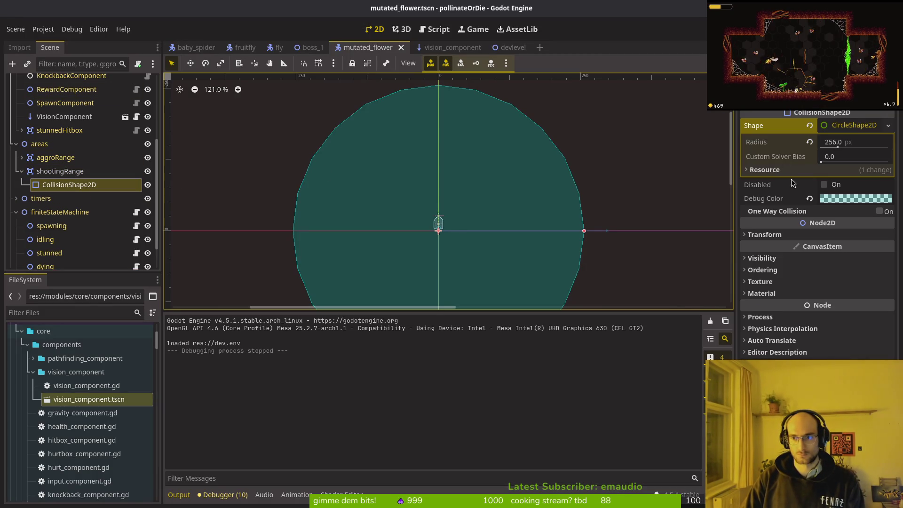
{"action": "left_click", "coordinate": [825, 184]}
{"action": "key", "text": "F5"}
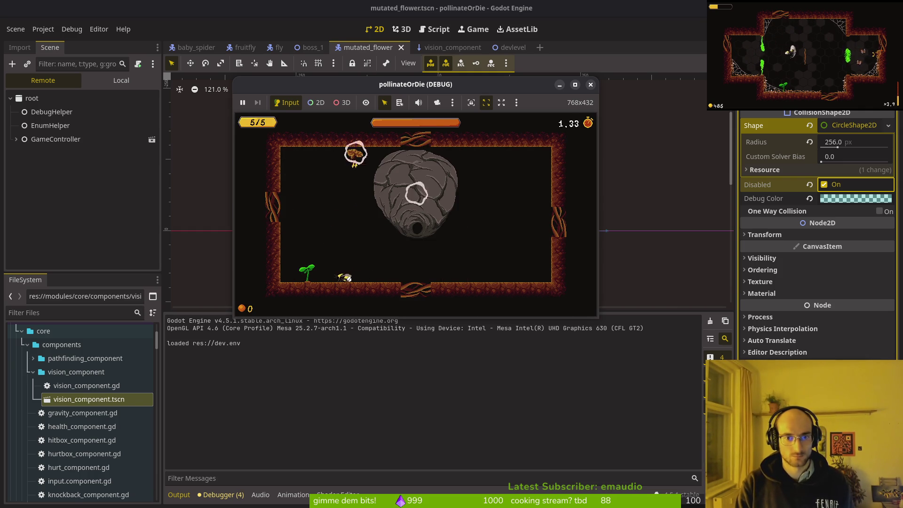
{"action": "key", "text": "w"}
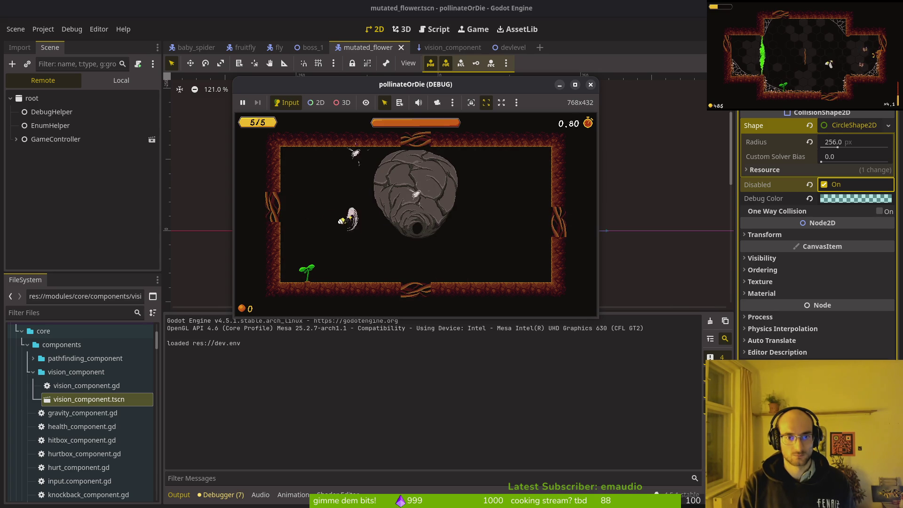
Stop the running game and quit Vim in the terminal
{"action": "key", "text": "d"}
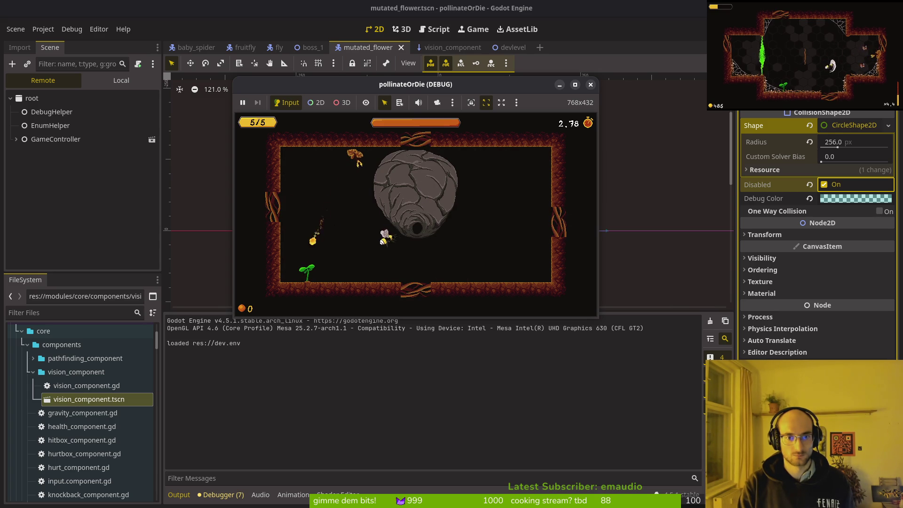
{"action": "left_click", "coordinate": [591, 84]}
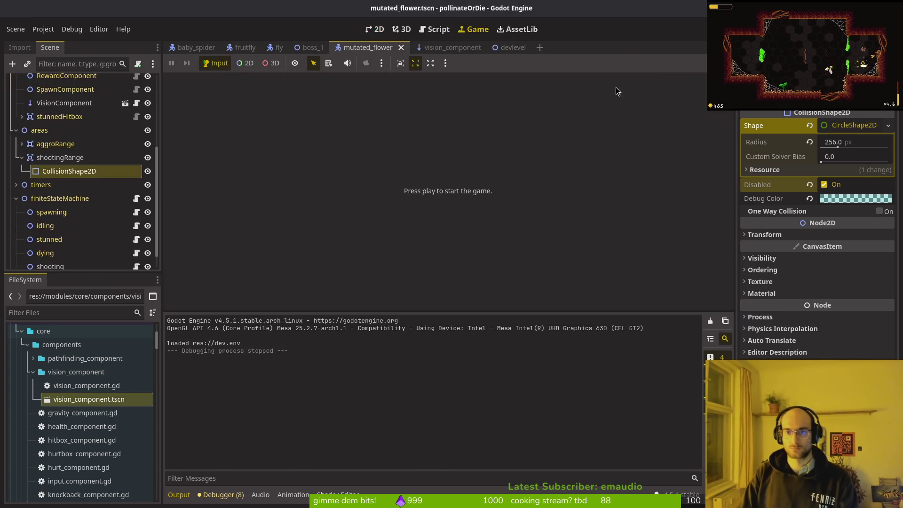
{"action": "key", "text": "alt+Tab"}
{"action": "type", "text": ":q"}
{"action": "key", "text": "Return"}
Open tig and stage the mutated flower and dev level file changes
{"action": "type", "text": "lg"}
{"action": "key", "text": "Return"}
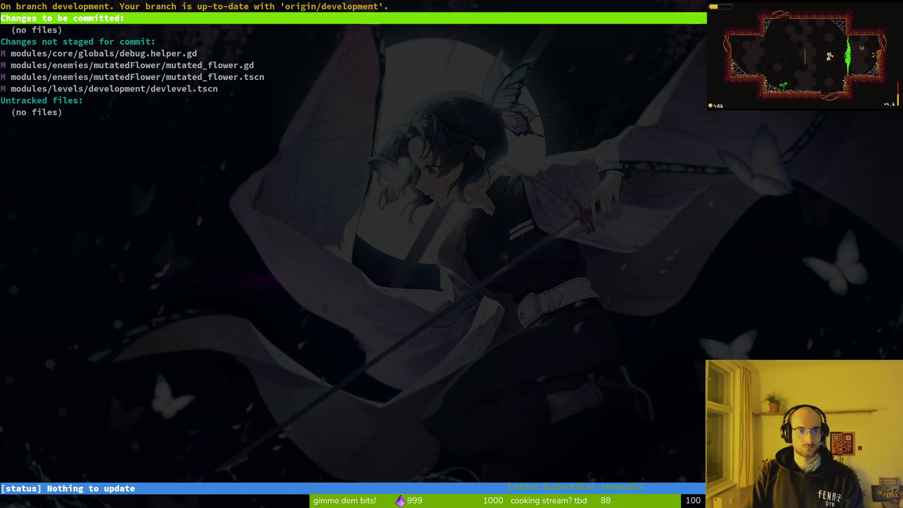
{"action": "key", "text": "j"}
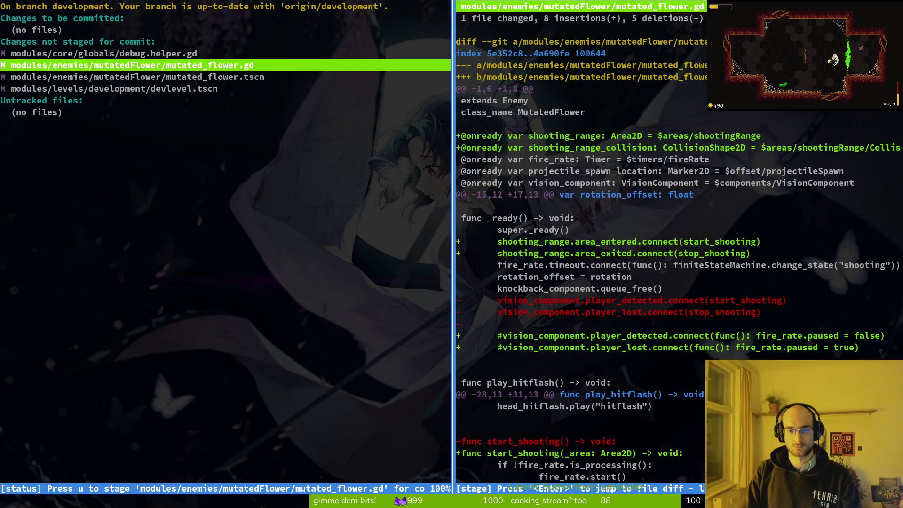
{"action": "key", "text": "u"}
{"action": "type", "text": "uj"}
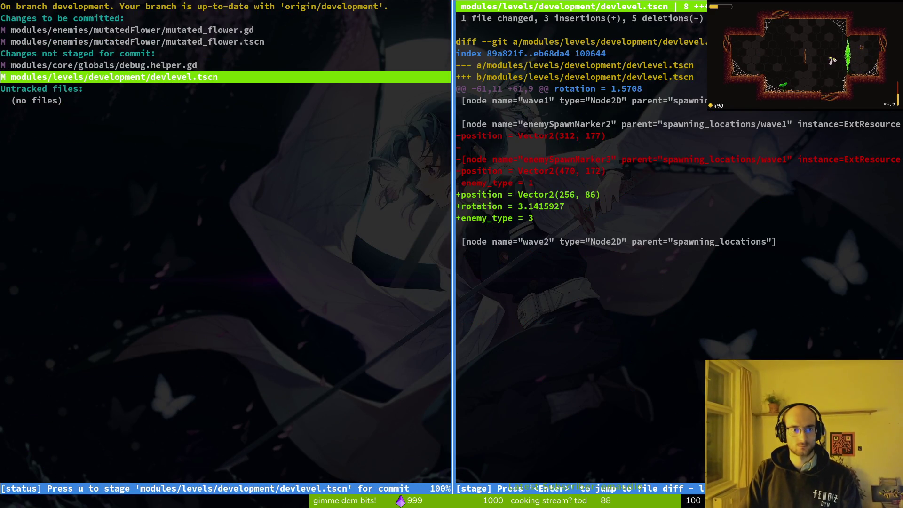
{"action": "type", "text": "uqgit"}
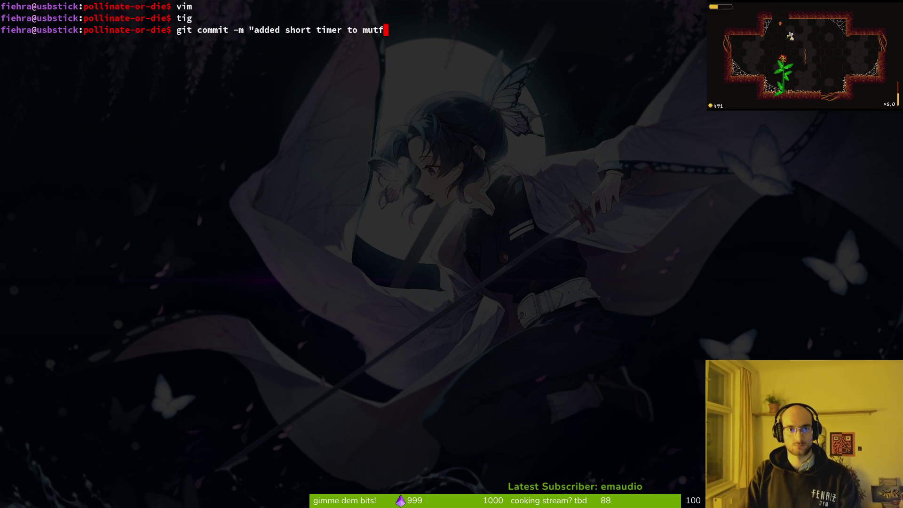
Commit the changes as a spawn timer for mutated flowers and push to the remote
{"action": "type", "text": "edflowers when spawning in to not"}
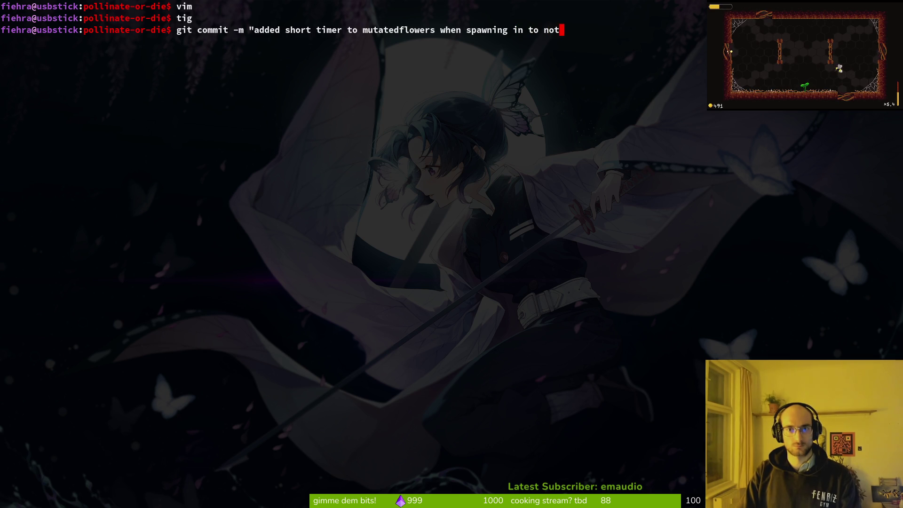
{"action": "type", "text": "\""}
{"action": "key", "text": "Return"}
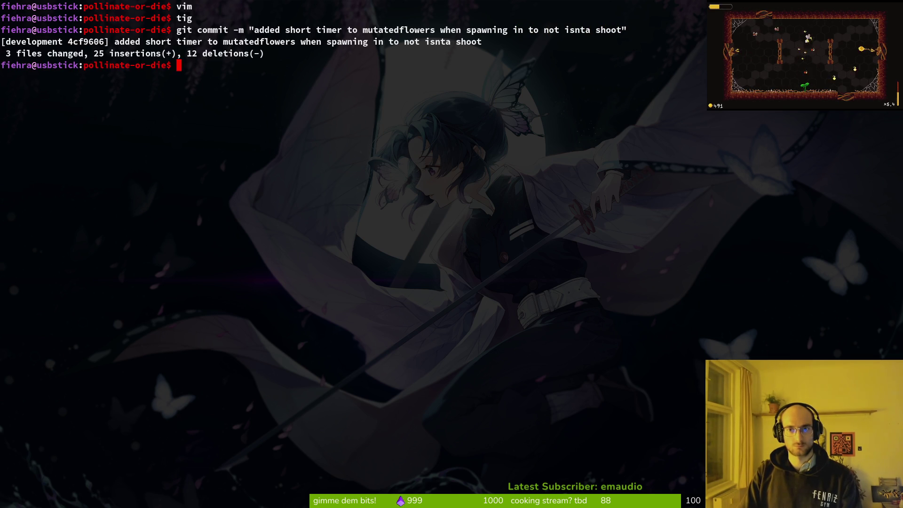
{"action": "type", "text": "git push"}
{"action": "key", "text": "Return"}
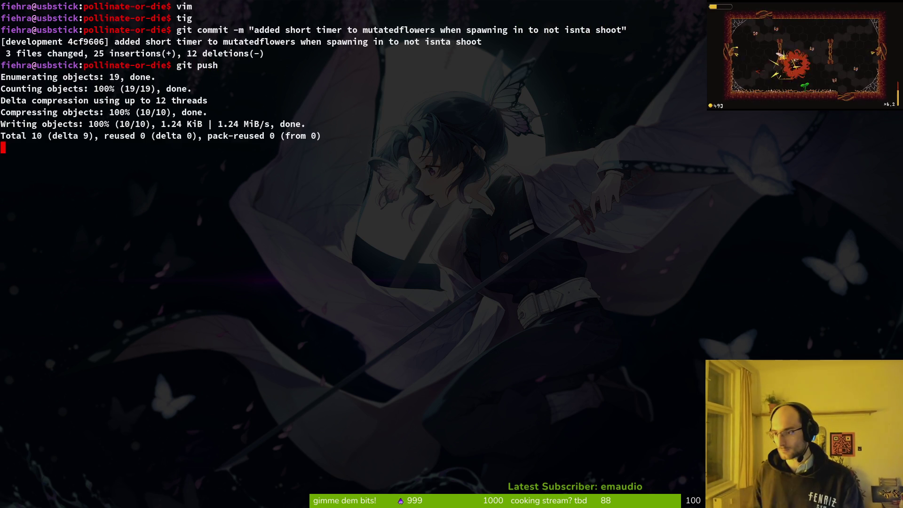
{"action": "key", "text": "alt+Tab"}
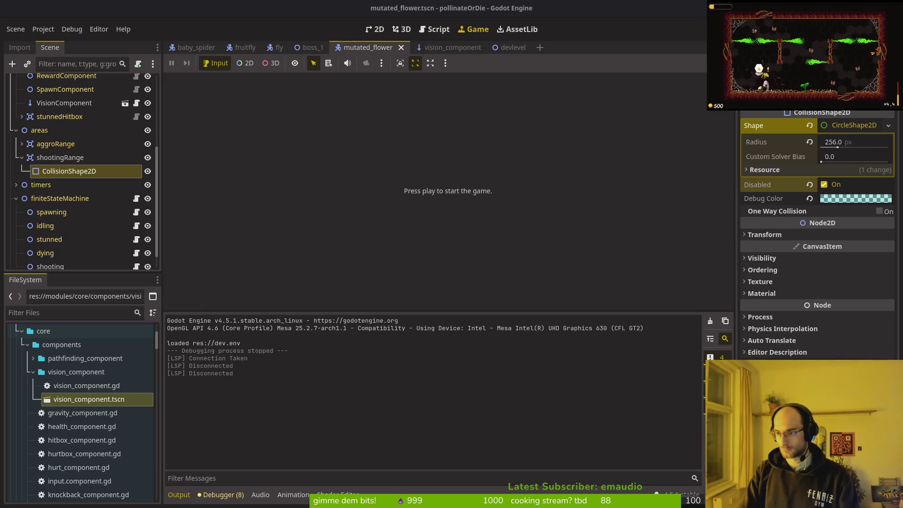
Open the pollinate or die project's issue list in GitLab
{"action": "key", "text": "alt+Tab"}
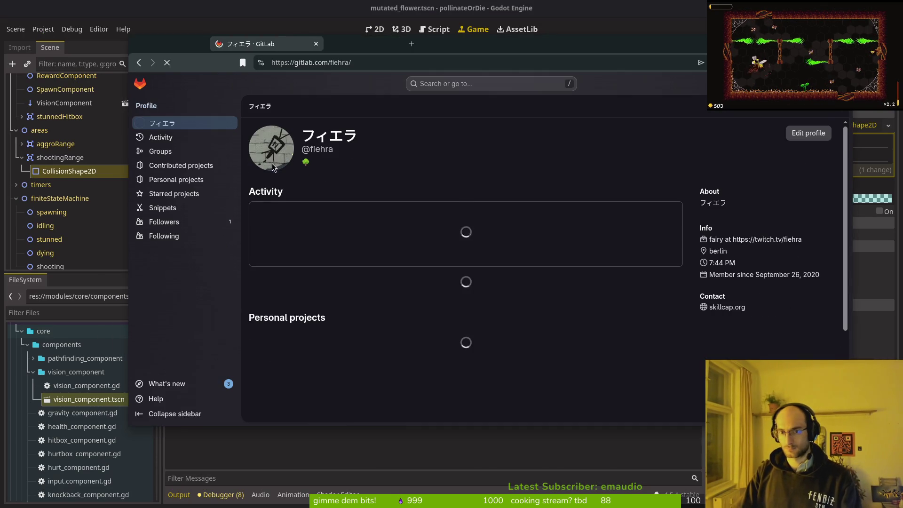
{"action": "left_click", "coordinate": [412, 286]}
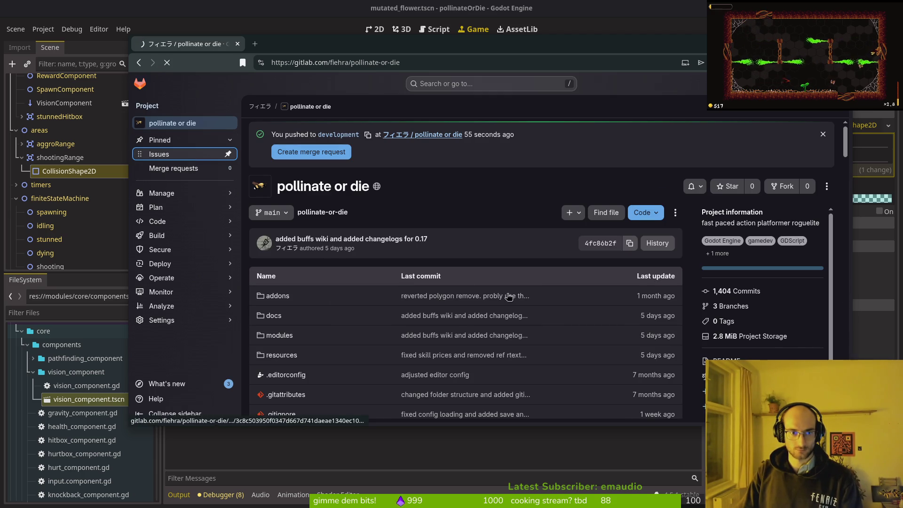
{"action": "left_click", "coordinate": [189, 154]}
{"action": "double_click", "coordinate": [321, 41]}
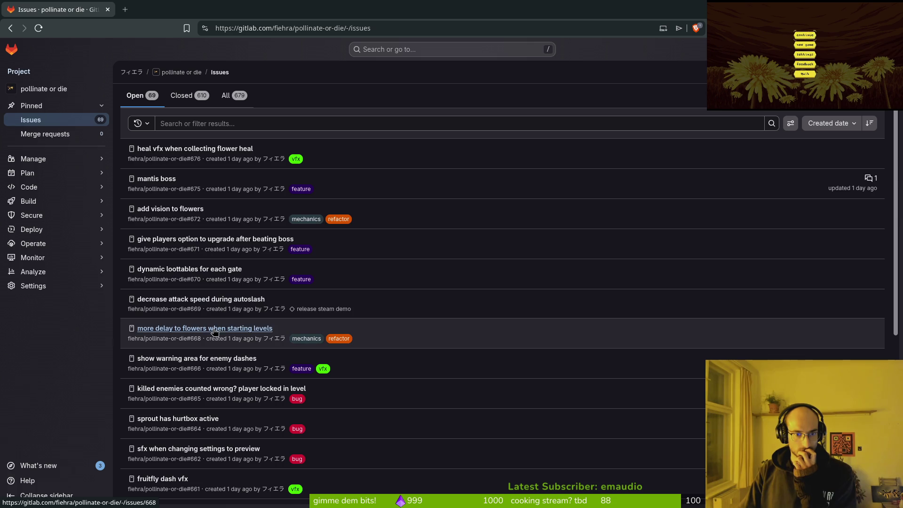
Review issue #668 about the flower delay in a new tab
{"action": "left_click", "coordinate": [207, 332]}
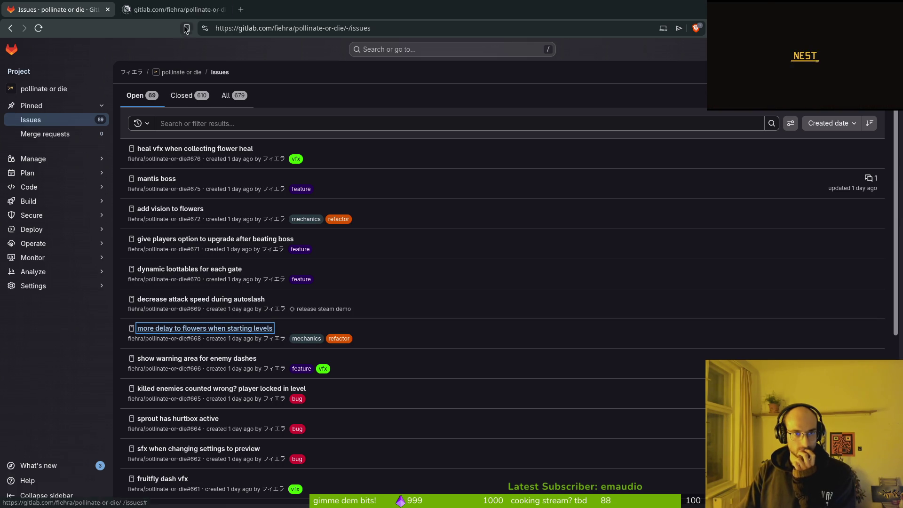
{"action": "key", "text": "ctrl+Tab"}
{"action": "left_click", "coordinate": [52, 10]}
{"action": "left_click", "coordinate": [177, 10]}
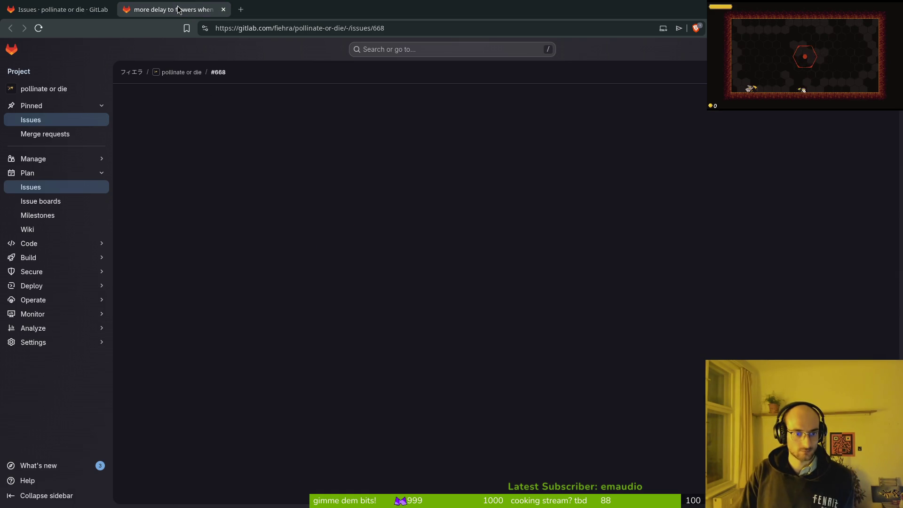
{"action": "key", "text": "ctrl+shift+Tab"}
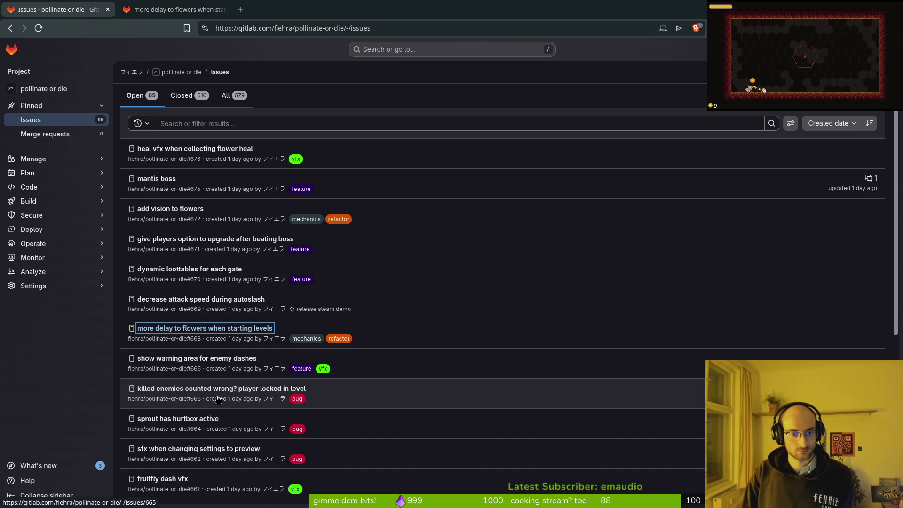
{"action": "key", "text": "ctrl+Tab"}
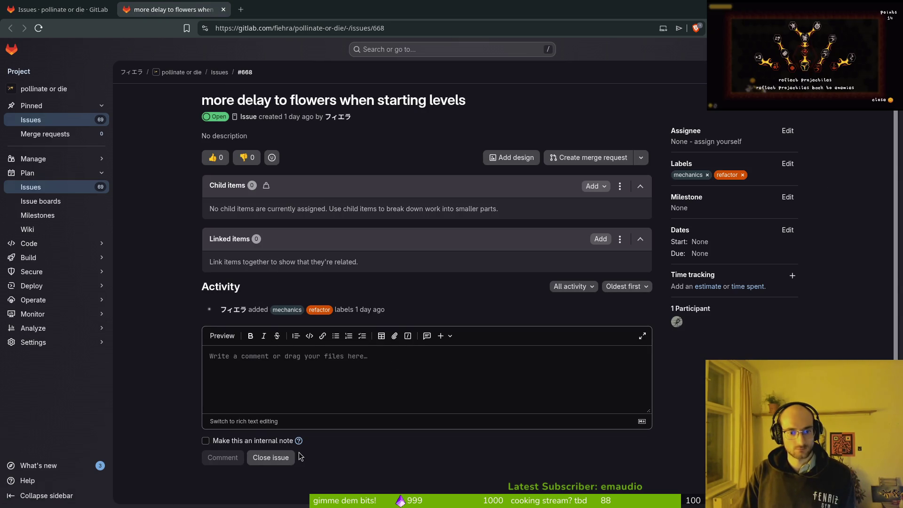
{"action": "left_click", "coordinate": [291, 461]}
Open issue #664 about the sprout's active hurtbox, then start a Godot test run
{"action": "key", "text": "ctrl+shift+Tab"}
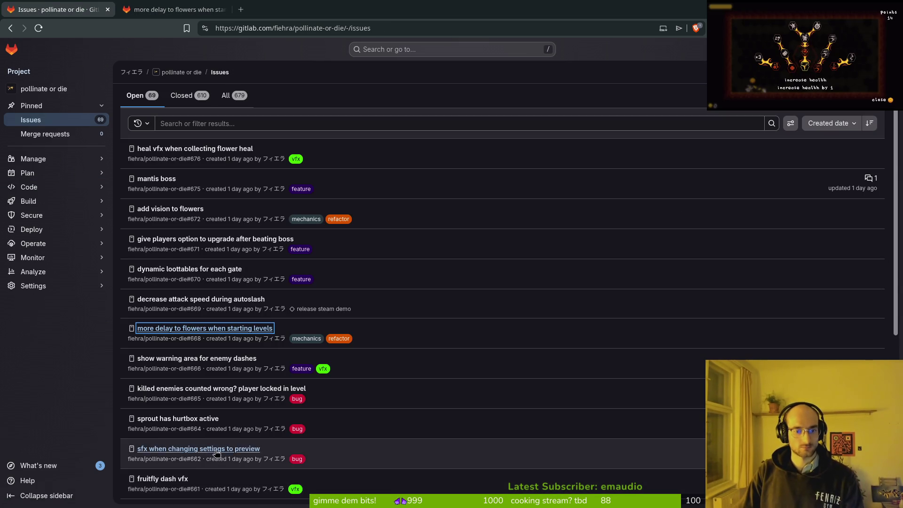
{"action": "left_click", "coordinate": [189, 420]}
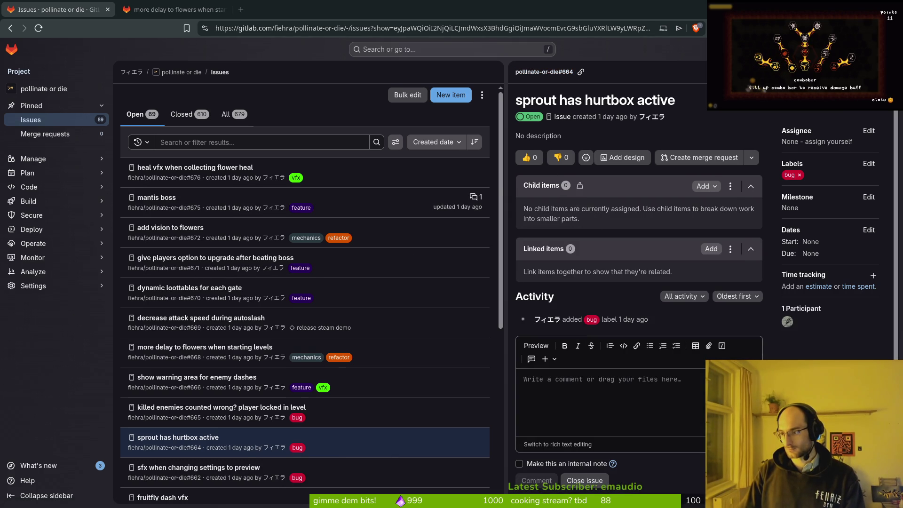
{"action": "key", "text": "alt+Tab"}
{"action": "key", "text": "F5"}
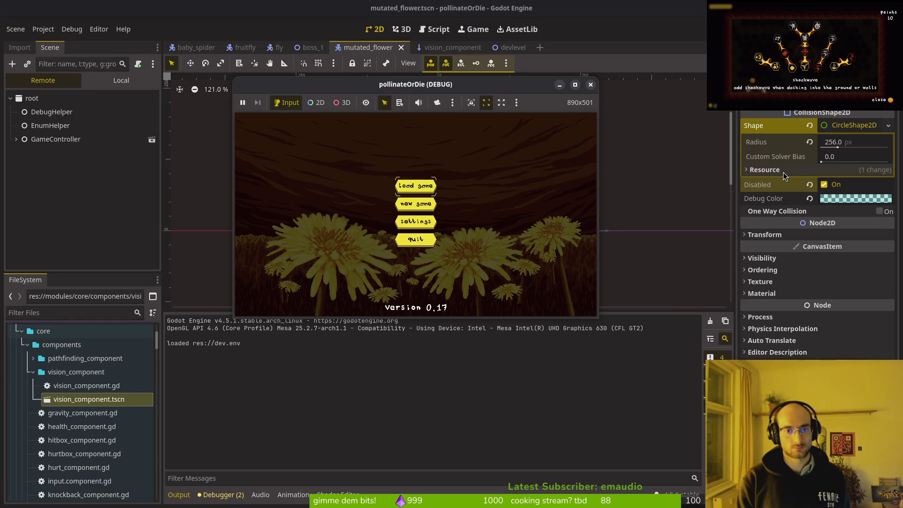
Play from the main menu into the hub room, then stop the game
{"action": "key", "text": "Return"}
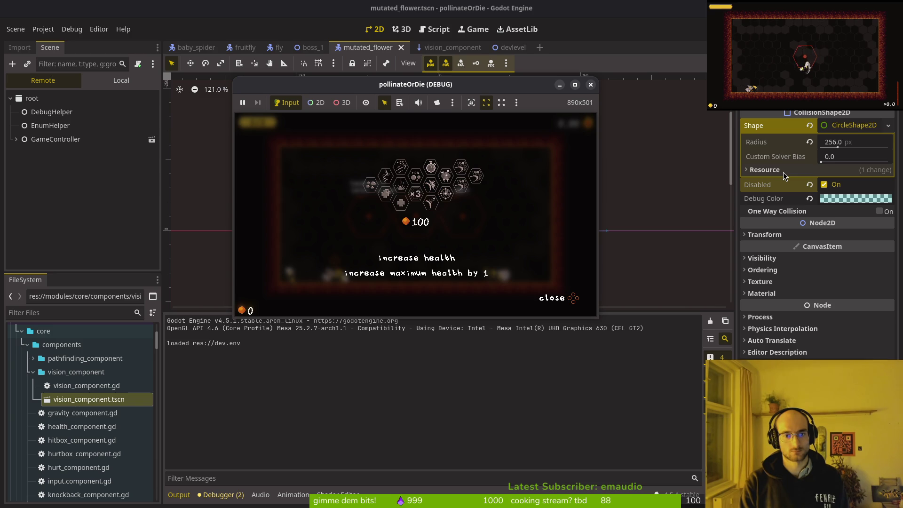
{"action": "key", "text": "Escape"}
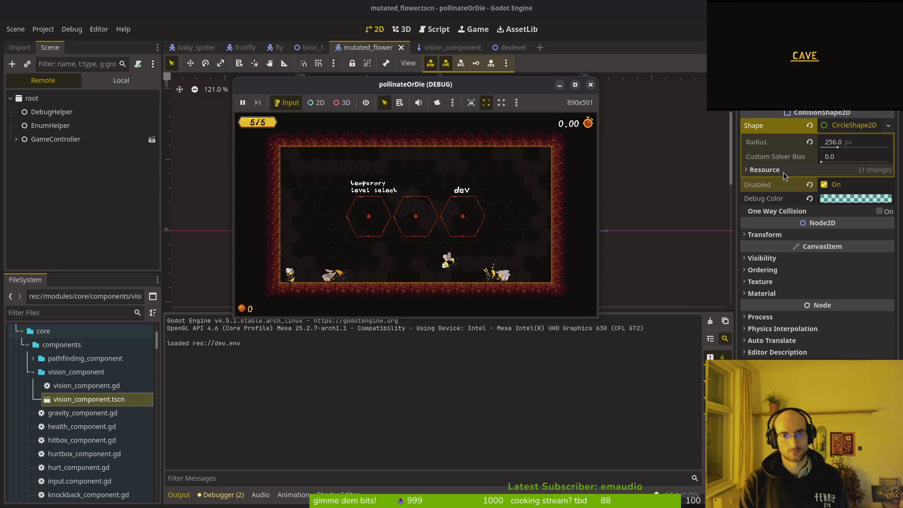
{"action": "left_click", "coordinate": [591, 84]}
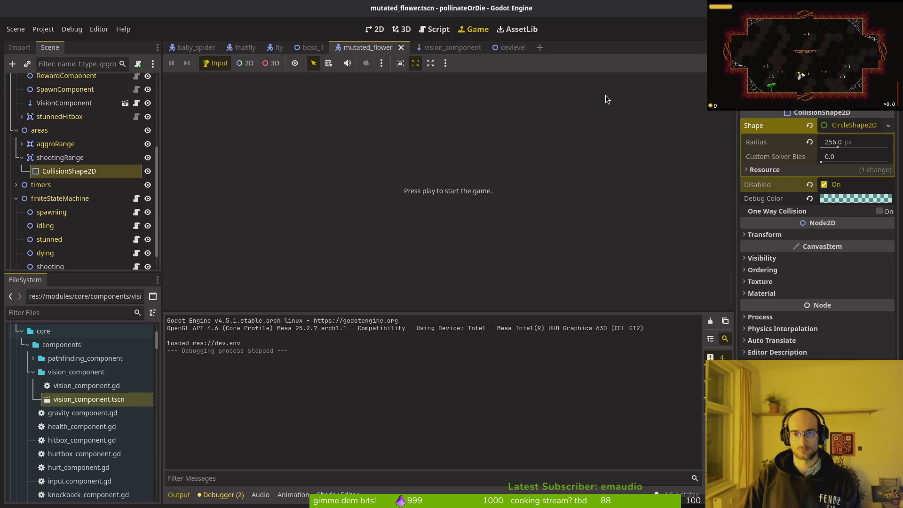
Quick-open the hud_overlay scene by filtering for 'hud'
{"action": "key", "text": "alt+shift+o"}
{"action": "type", "text": "hudove"}
{"action": "key", "text": "Return"}
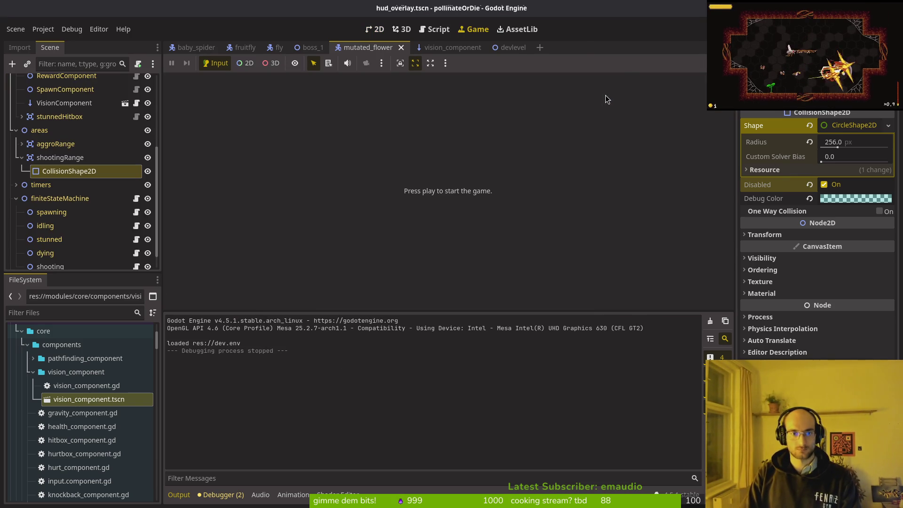
Delete the stopwatch icon TextureRect from the timer and save the HUD scene
{"action": "left_click", "coordinate": [376, 29]}
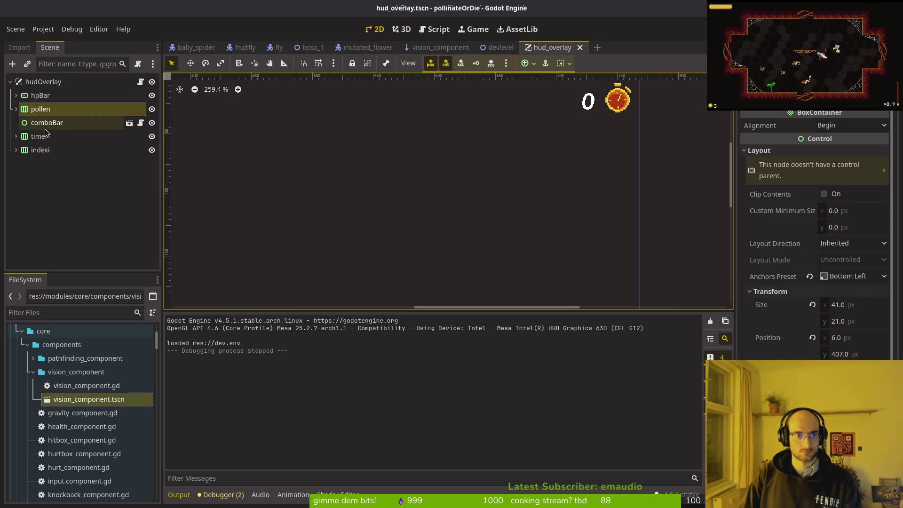
{"action": "left_click", "coordinate": [16, 136]}
{"action": "left_click", "coordinate": [63, 150]}
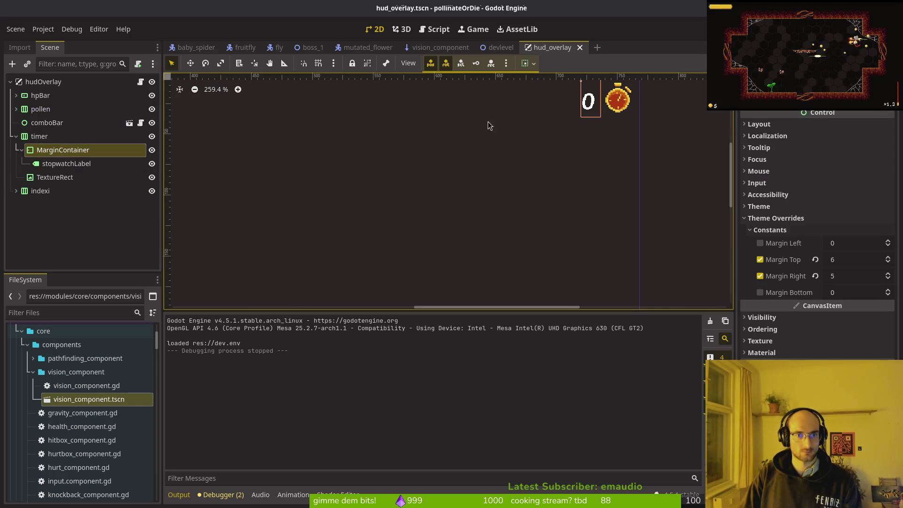
{"action": "scroll", "coordinate": [489, 126], "scroll_direction": "down", "scroll_amount": 2}
{"action": "left_click", "coordinate": [52, 177]}
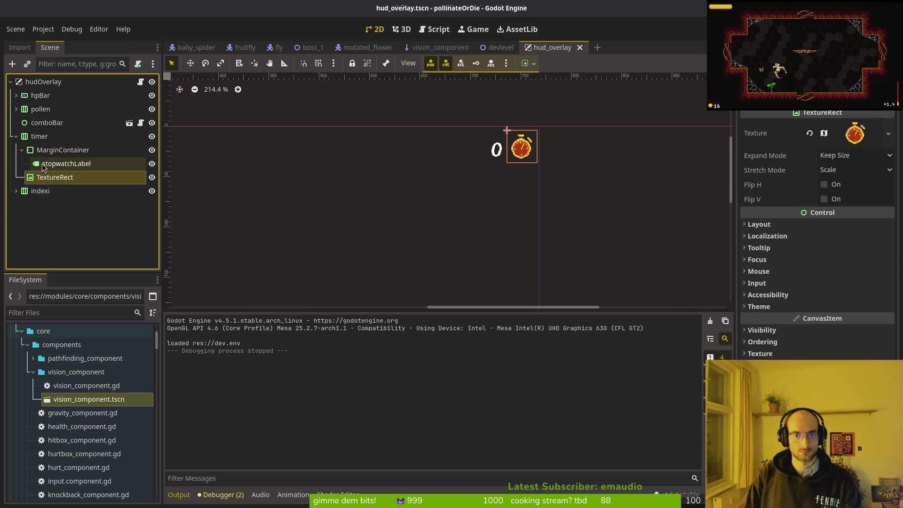
{"action": "key", "text": "Delete"}
{"action": "key", "text": "Return"}
{"action": "key", "text": "ctrl+s"}
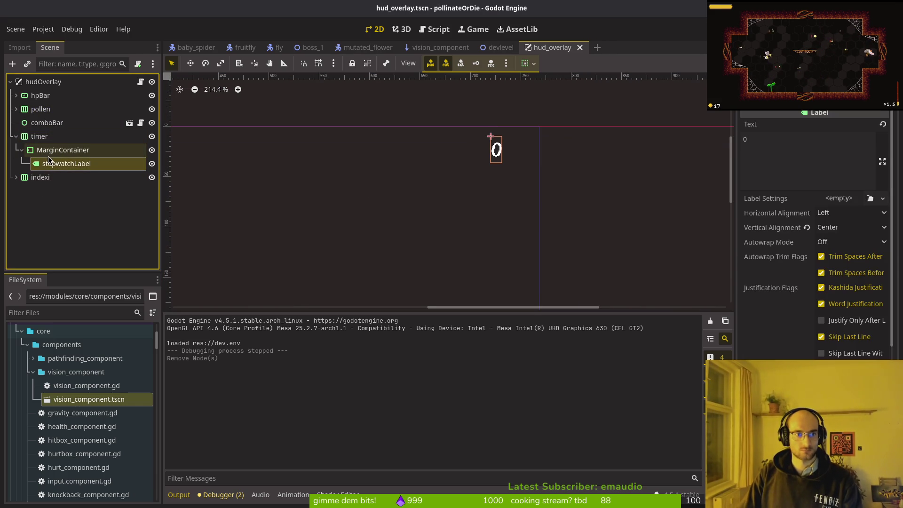
Anchor the timer container to the top right with the Anchors Preset
{"action": "left_click", "coordinate": [53, 151]}
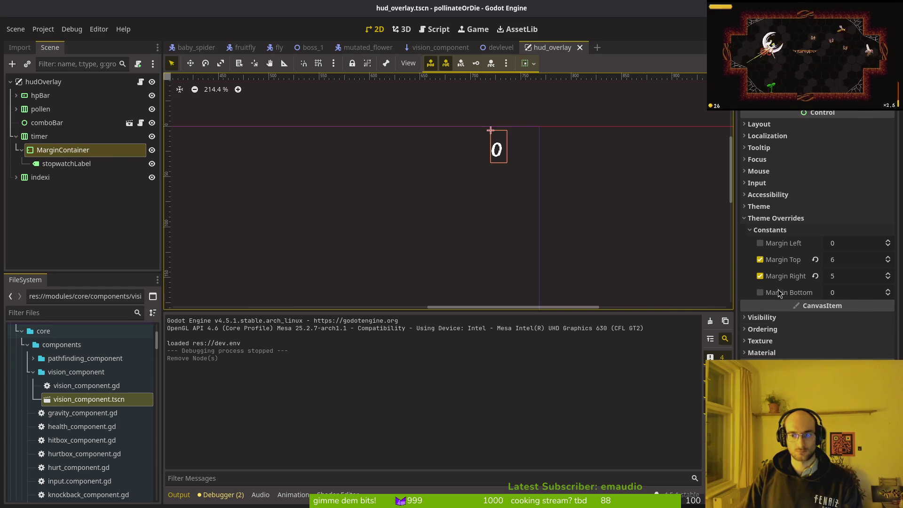
{"action": "left_click", "coordinate": [776, 218]}
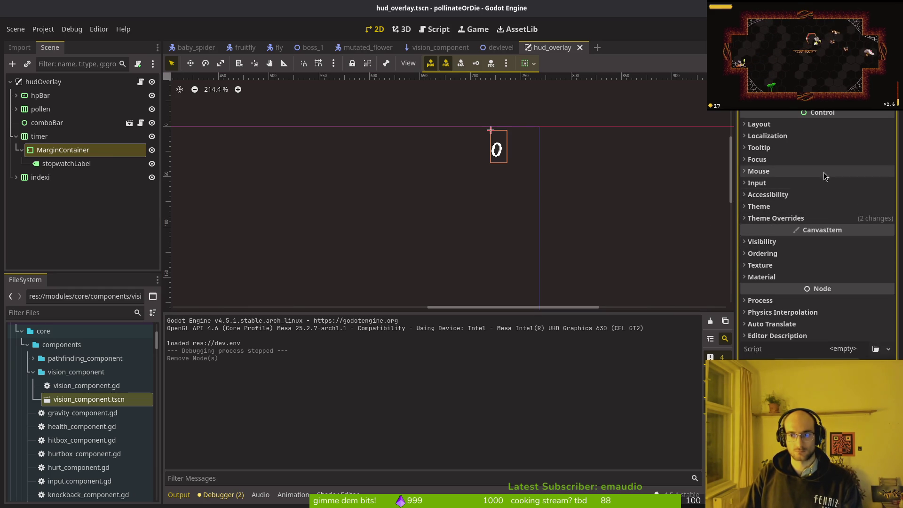
{"action": "left_click", "coordinate": [39, 136]}
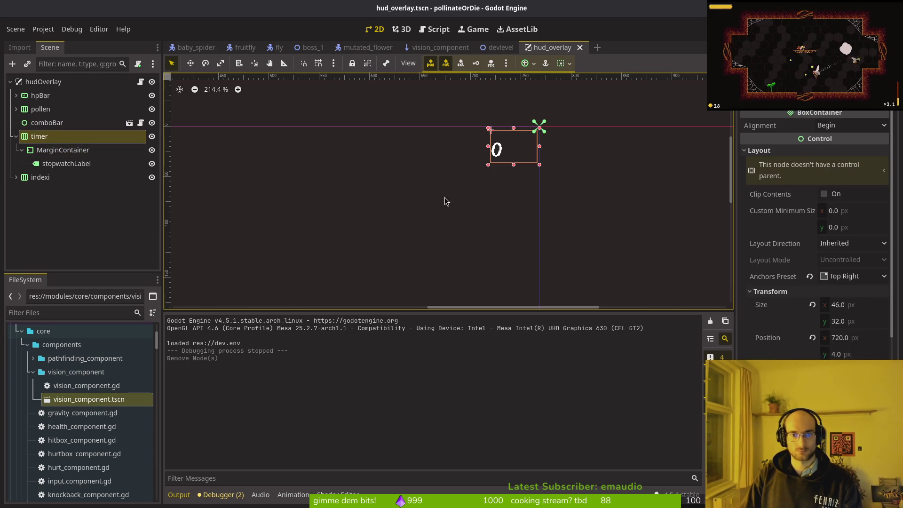
{"action": "left_click", "coordinate": [841, 125]}
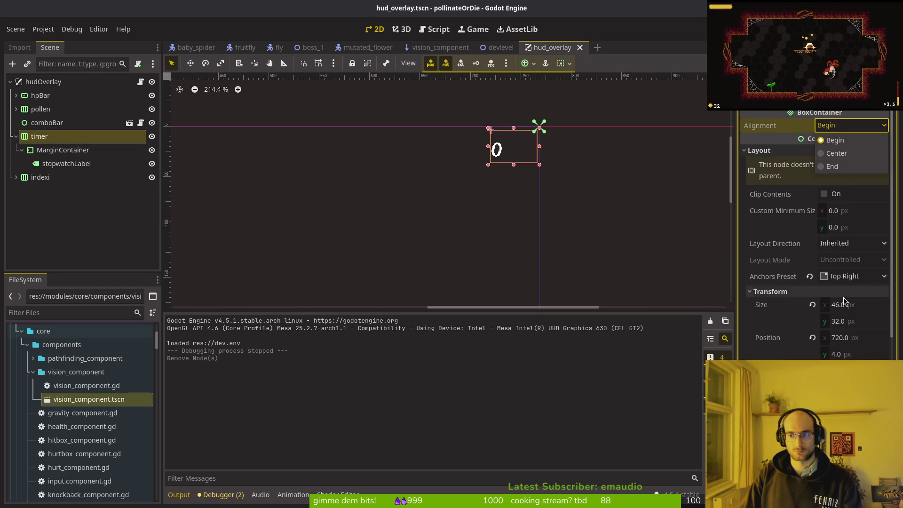
{"action": "left_click", "coordinate": [845, 281]}
{"action": "left_click", "coordinate": [846, 279]}
{"action": "left_click", "coordinate": [848, 263]}
{"action": "left_click", "coordinate": [852, 277]}
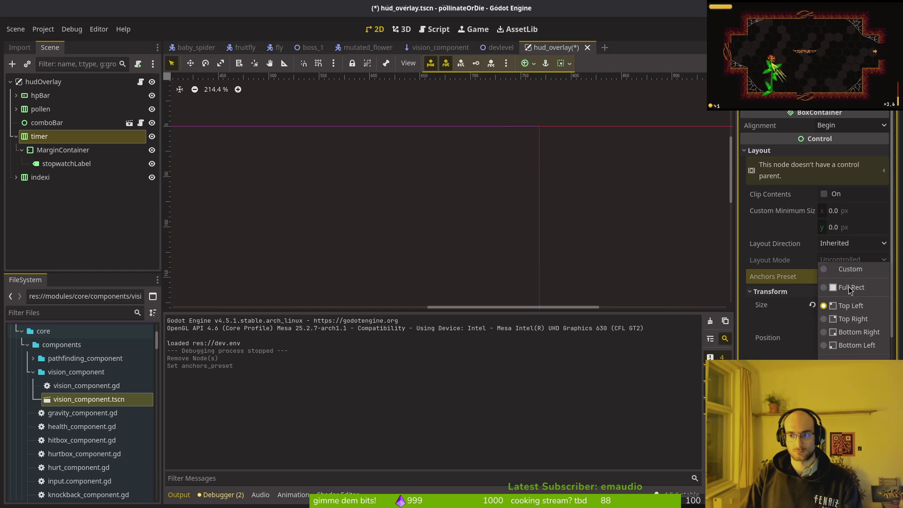
{"action": "left_click", "coordinate": [847, 314]}
Centre the timer's contents and reset its size to the default 16×22
{"action": "left_click", "coordinate": [63, 149]}
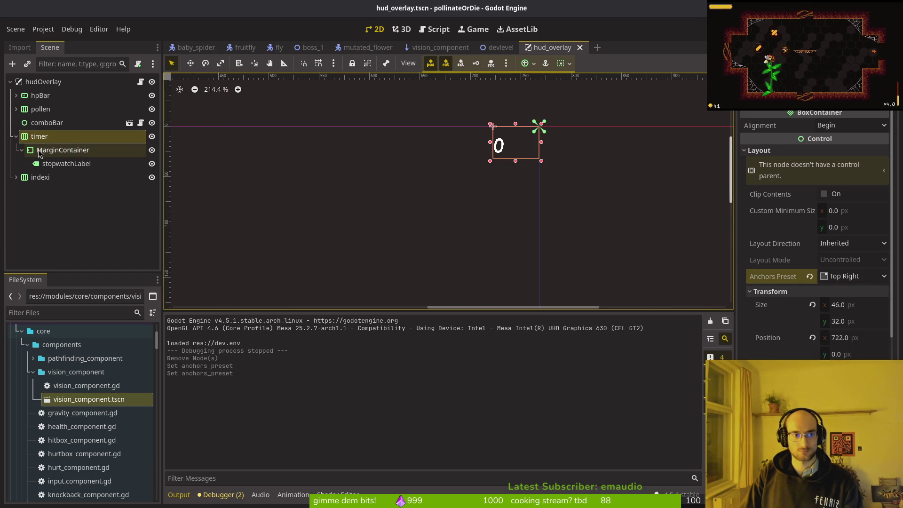
{"action": "left_click", "coordinate": [61, 164]}
{"action": "left_click", "coordinate": [71, 149]}
{"action": "left_click", "coordinate": [70, 123]}
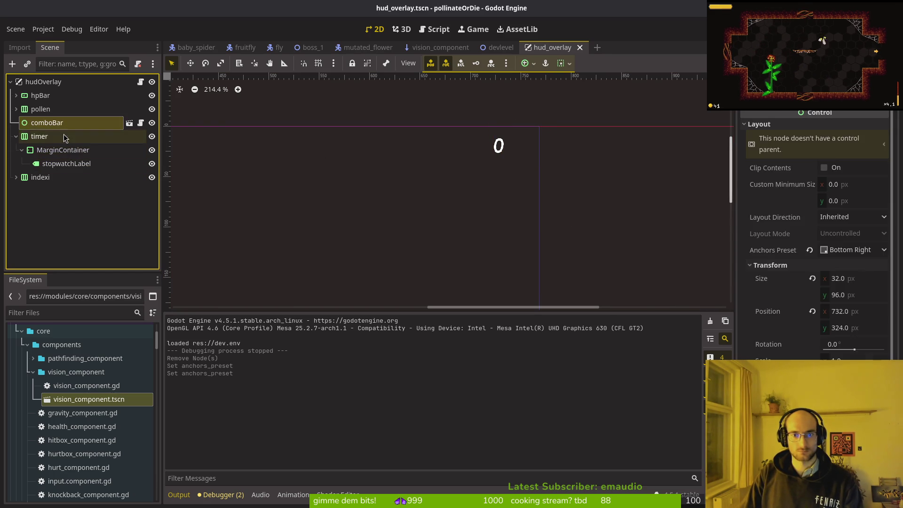
{"action": "left_click", "coordinate": [71, 136]}
{"action": "left_click", "coordinate": [848, 126]}
{"action": "left_click", "coordinate": [851, 154]}
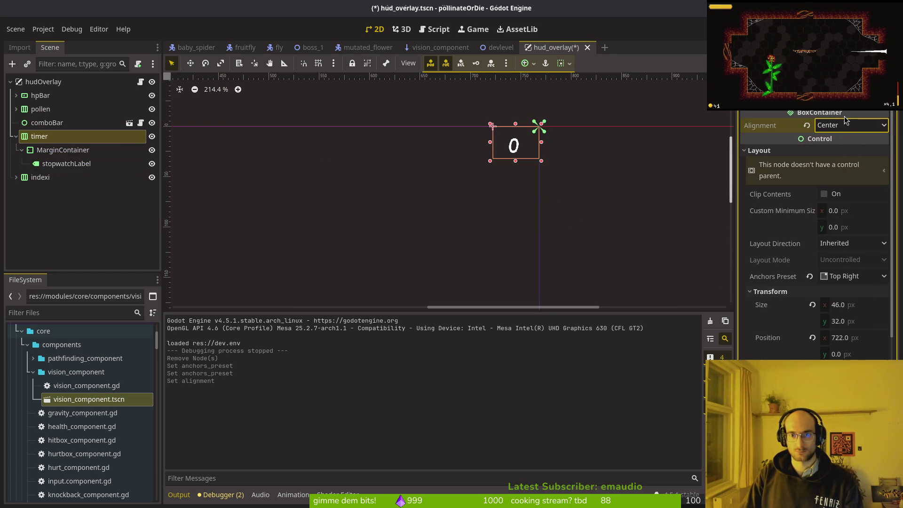
{"action": "left_click", "coordinate": [847, 125]}
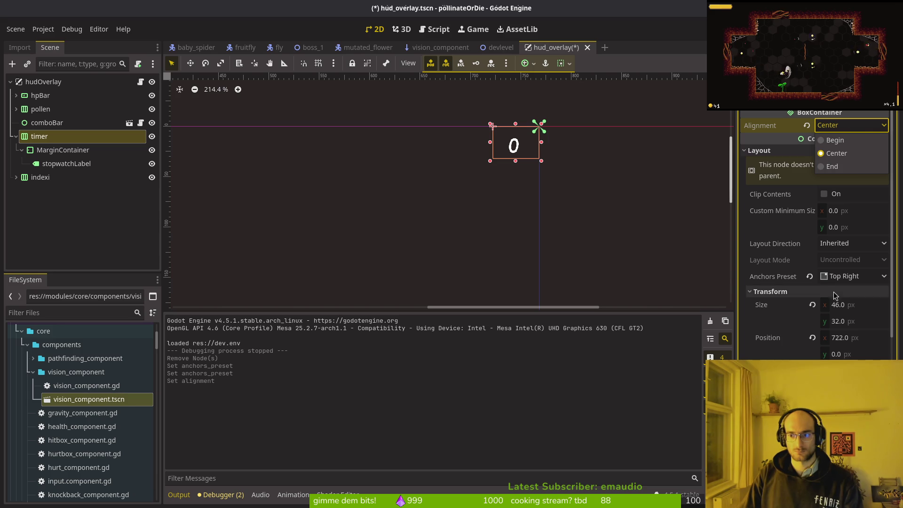
{"action": "left_click", "coordinate": [813, 305]}
{"action": "left_click", "coordinate": [813, 305]}
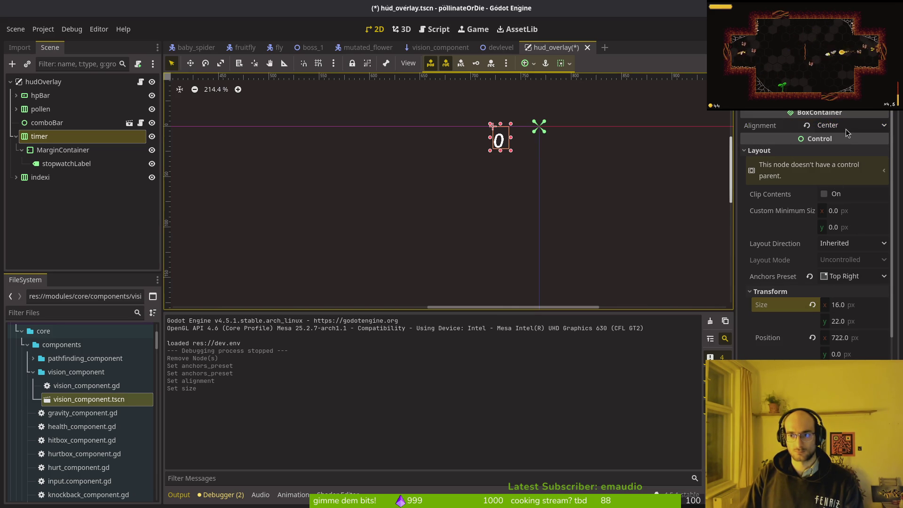
Reapply the Top Right anchor preset to the timer and save hud_overlay
{"action": "left_click", "coordinate": [849, 277]}
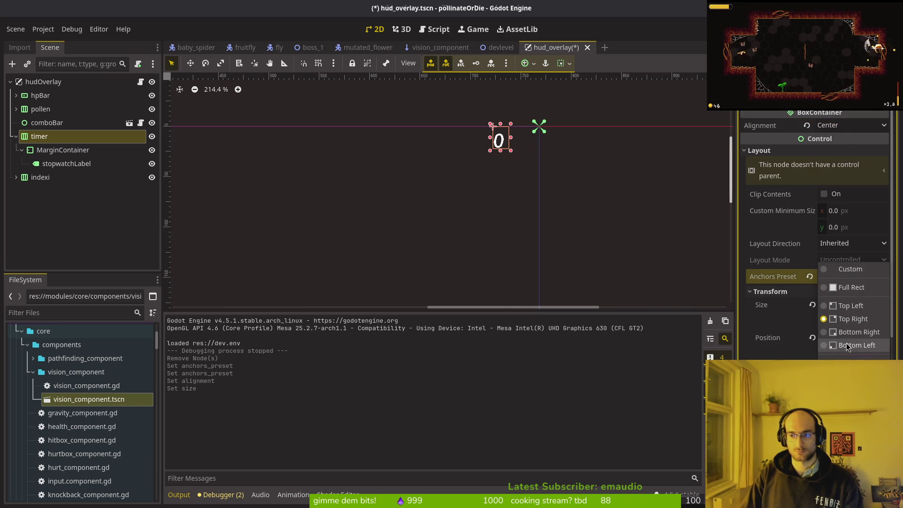
{"action": "left_click", "coordinate": [847, 346]}
{"action": "left_click", "coordinate": [857, 277]}
{"action": "left_click", "coordinate": [853, 319]}
{"action": "key", "text": "ctrl+s"}
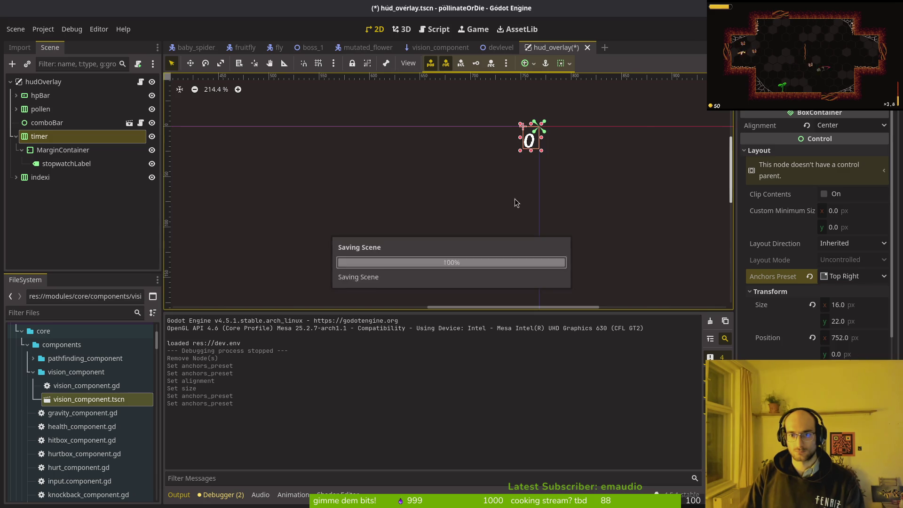
{"action": "scroll", "coordinate": [527, 146], "scroll_direction": "up", "scroll_amount": 5}
Raise the timer MarginContainer's Margin Right constant to 6, save, and launch the game
{"action": "left_click", "coordinate": [512, 221]}
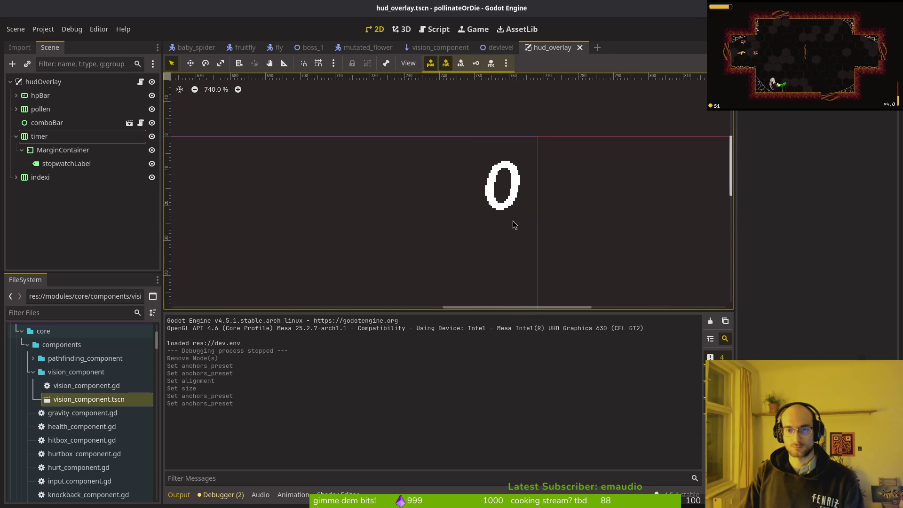
{"action": "scroll", "coordinate": [487, 228], "scroll_direction": "down", "scroll_amount": 2}
{"action": "scroll", "coordinate": [471, 236], "scroll_direction": "down", "scroll_amount": 4}
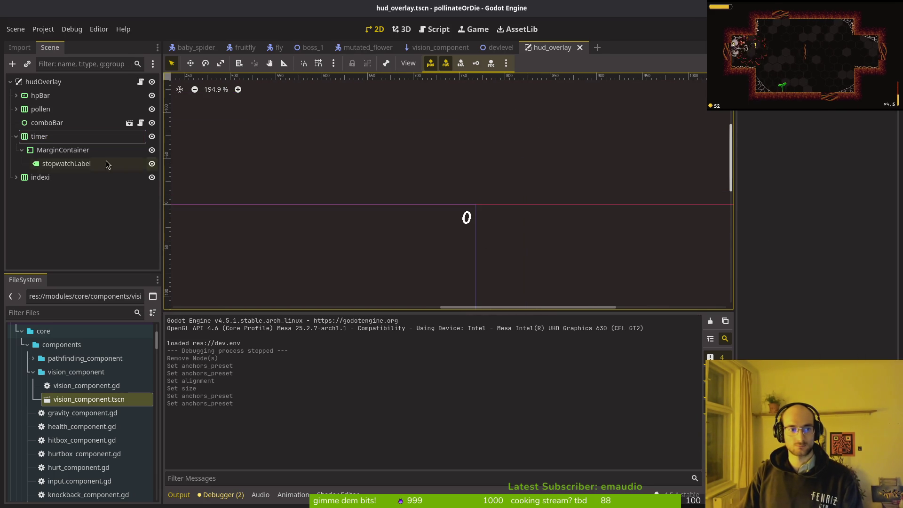
{"action": "double_click", "coordinate": [45, 154]}
{"action": "left_click", "coordinate": [45, 154]}
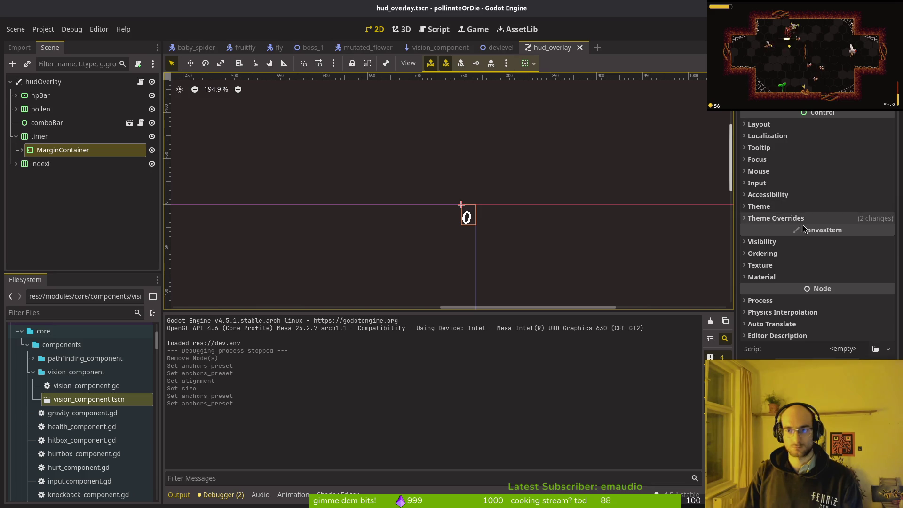
{"action": "left_click", "coordinate": [777, 217]}
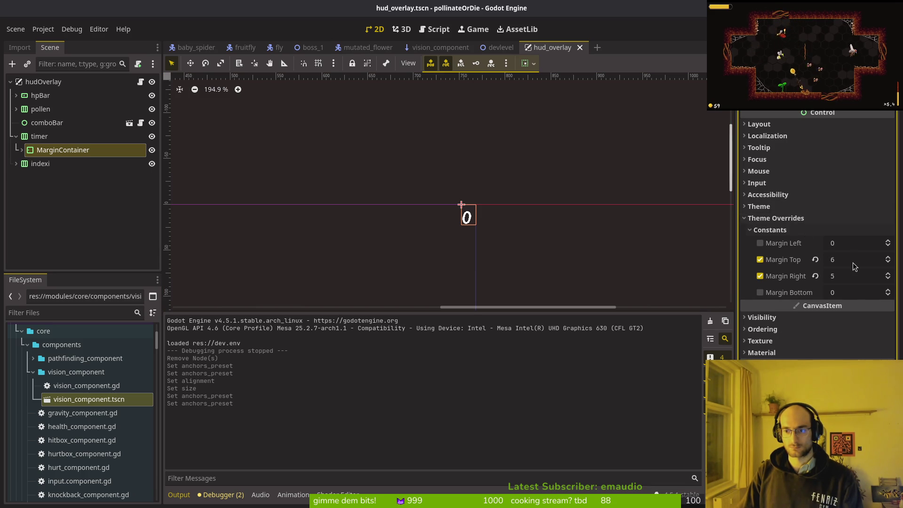
{"action": "scroll", "coordinate": [475, 224], "scroll_direction": "up", "scroll_amount": 6}
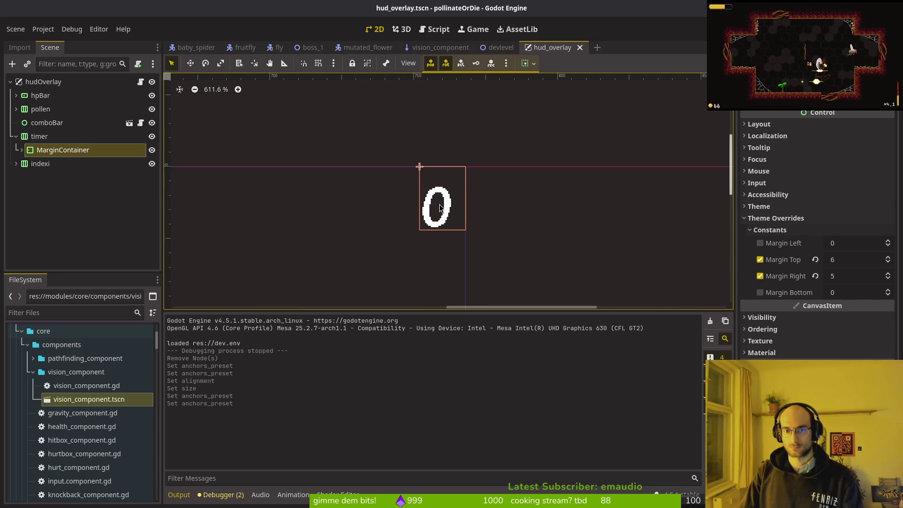
{"action": "left_click", "coordinate": [857, 277]}
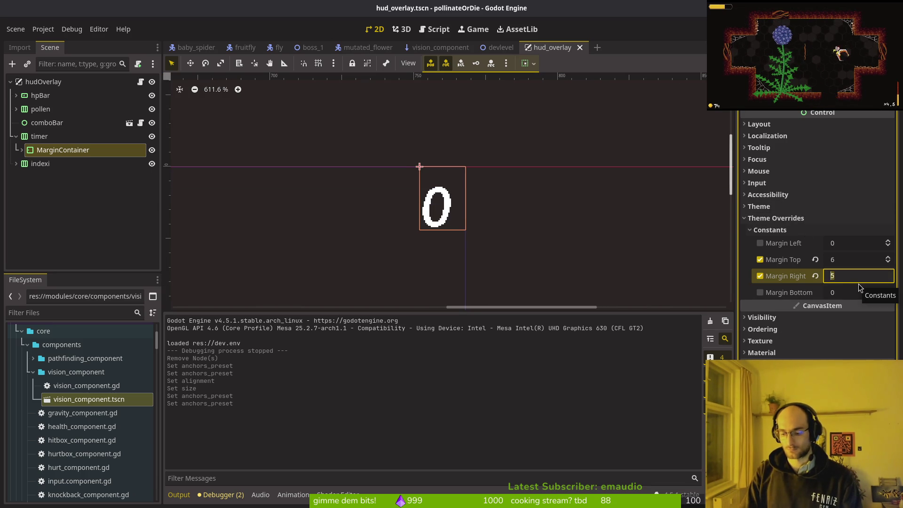
{"action": "type", "text": "6"}
{"action": "key", "text": "Return"}
{"action": "key", "text": "ctrl+s"}
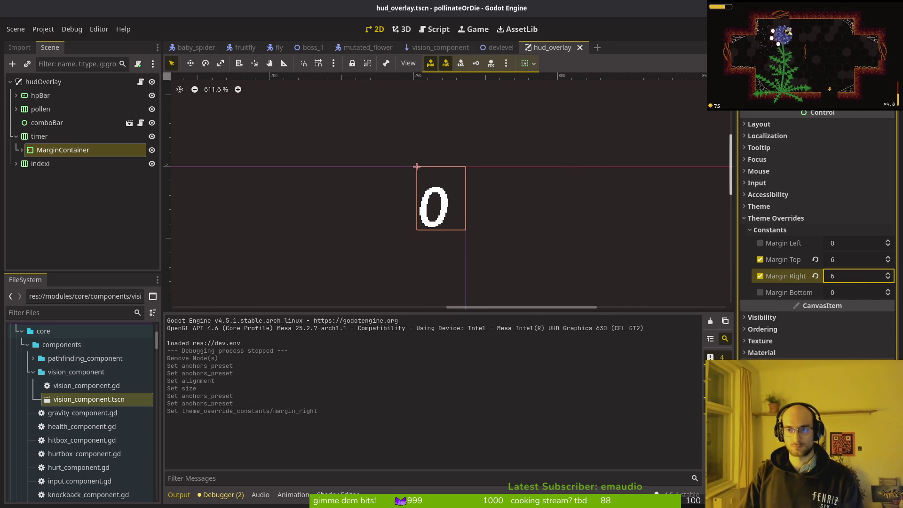
{"action": "key", "text": "F5"}
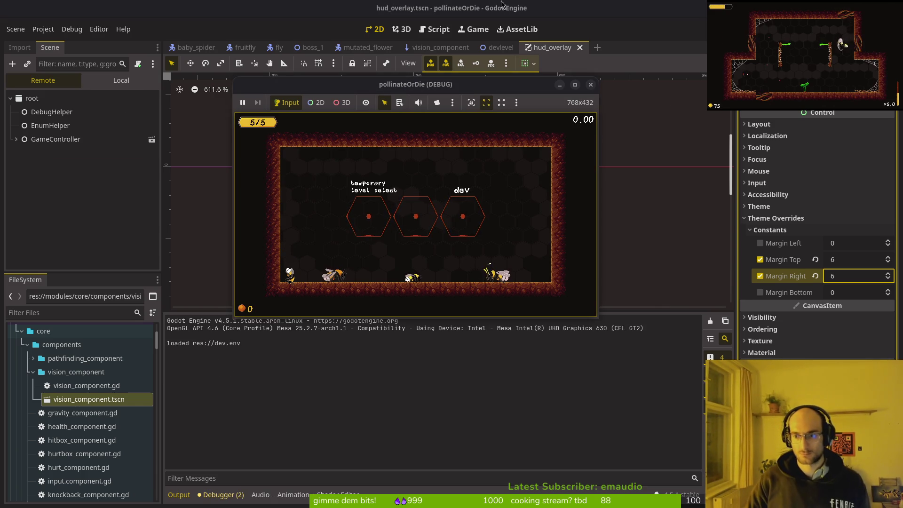
Set the timer container's Margin Top and Margin Right to 8 and relaunch the game
{"action": "left_click", "coordinate": [815, 259]}
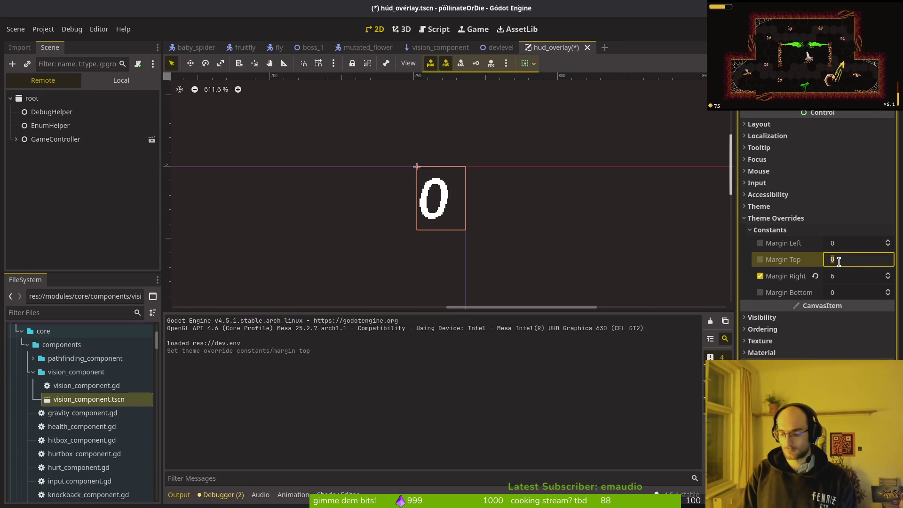
{"action": "type", "text": "8"}
{"action": "key", "text": "Tab"}
{"action": "type", "text": "8"}
{"action": "key", "text": "Return"}
{"action": "key", "text": "F5"}
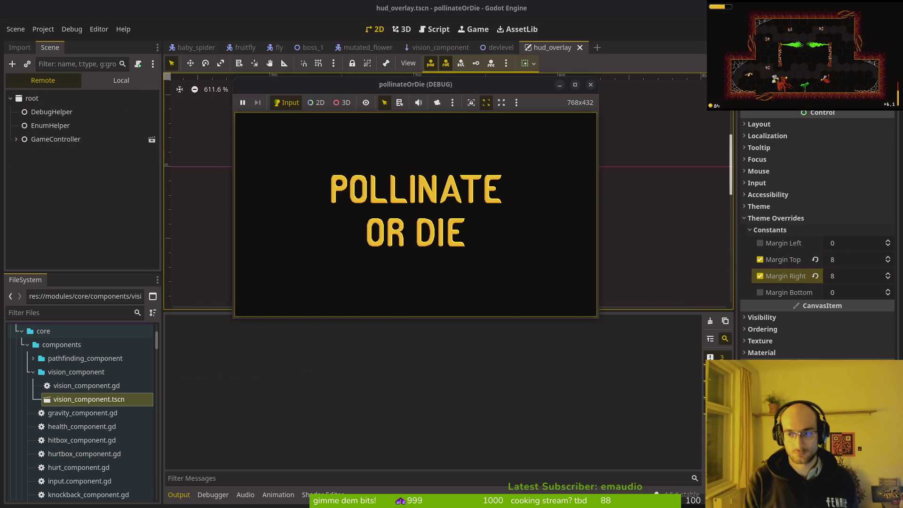
Fly the bee into the dev boss room to check the HUD timer, then leave
{"action": "key", "text": "Return"}
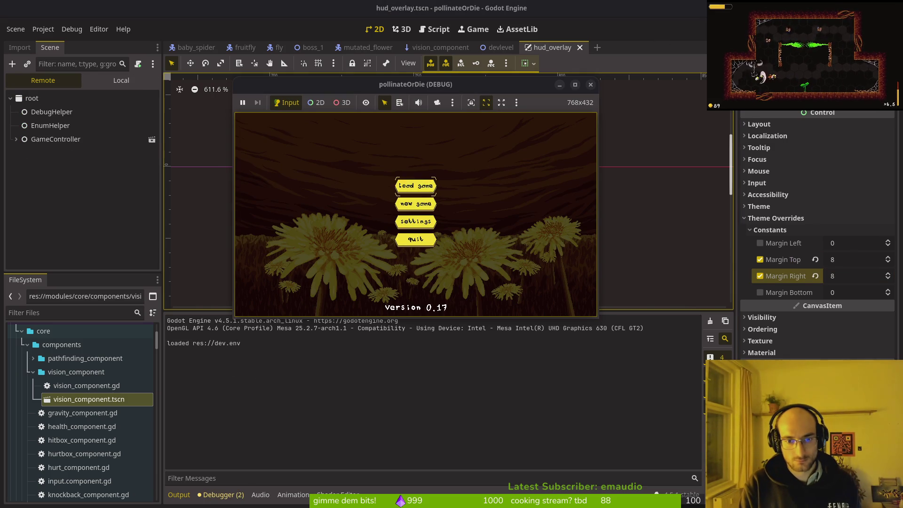
{"action": "key", "text": "w"}
{"action": "key", "text": "d"}
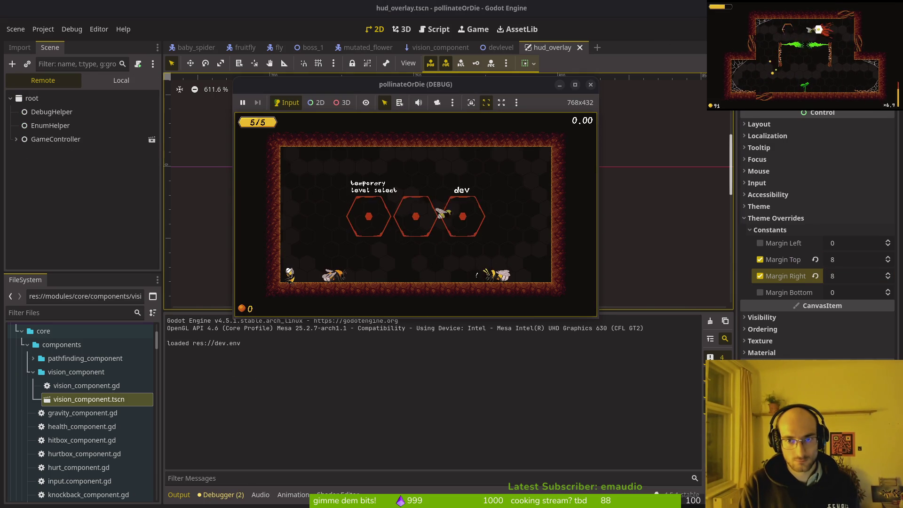
{"action": "key", "text": "a"}
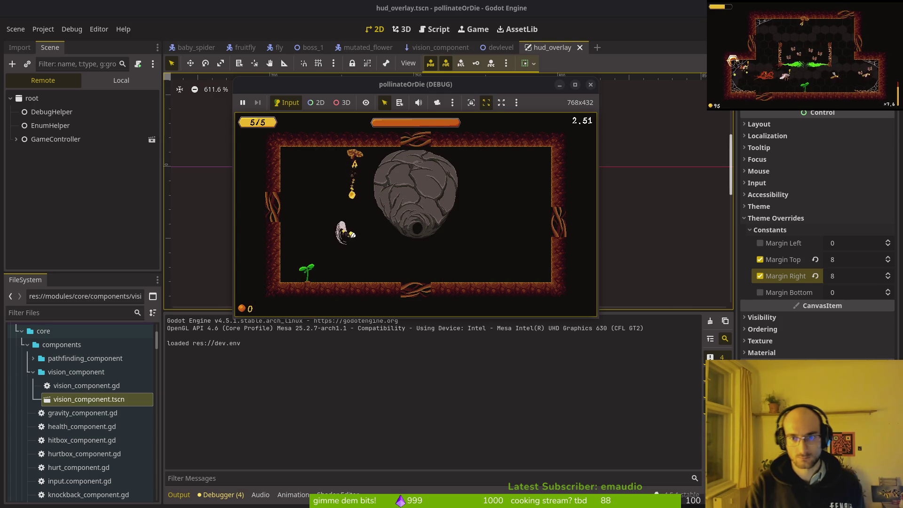
{"action": "key", "text": "Escape"}
Stop the game, load hud_label.tres into stopwatchLabel's Label Settings, and close the extra scene tabs
{"action": "left_click", "coordinate": [591, 84]}
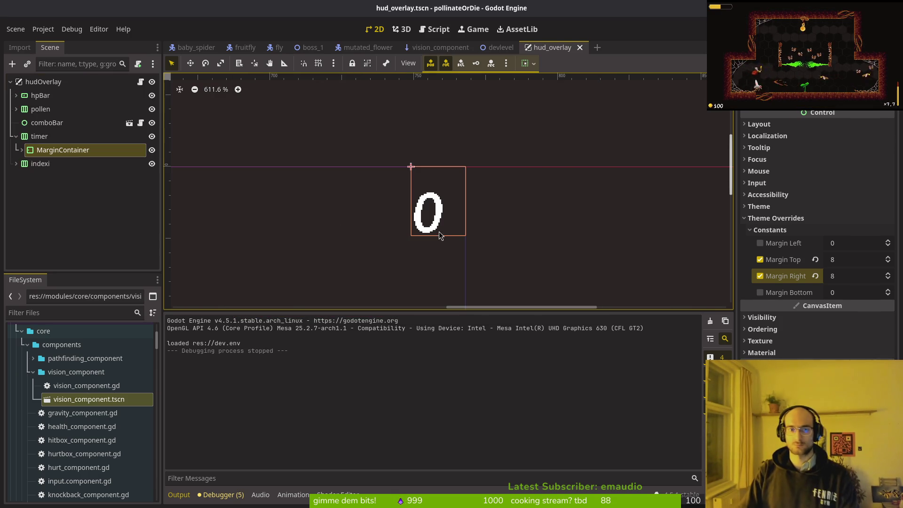
{"action": "left_click", "coordinate": [25, 153]}
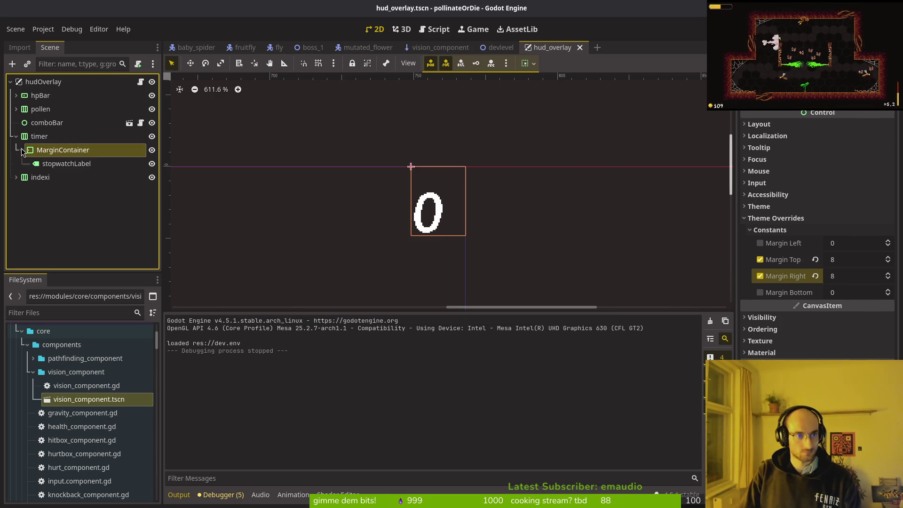
{"action": "left_click", "coordinate": [47, 163]}
{"action": "left_click", "coordinate": [846, 199]}
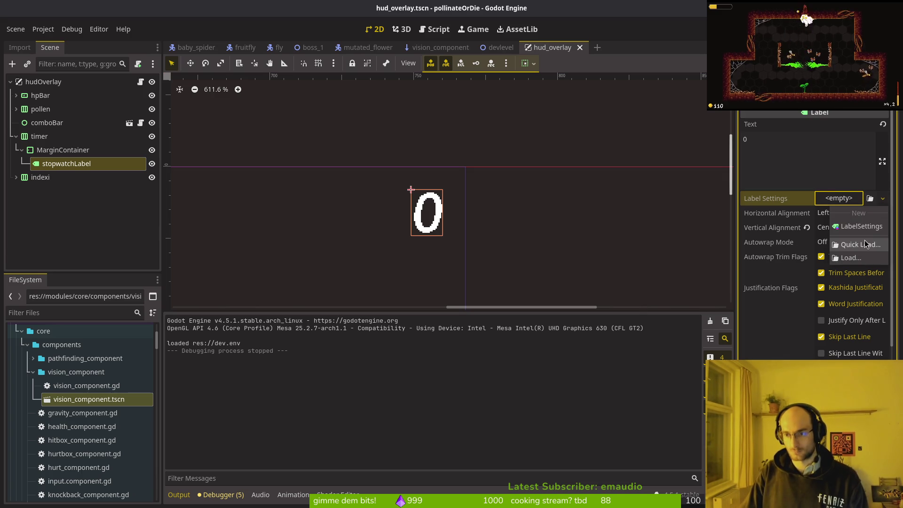
{"action": "left_click", "coordinate": [861, 244]}
{"action": "double_click", "coordinate": [311, 141]}
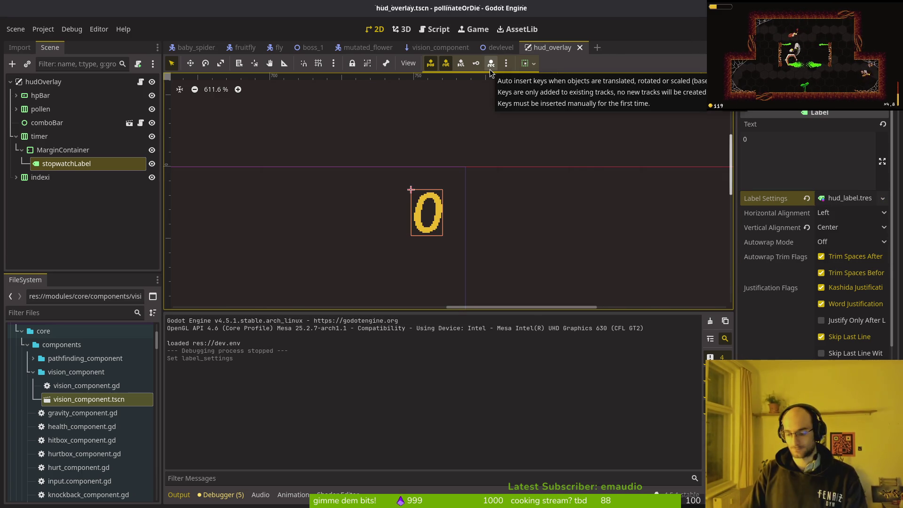
{"action": "key", "text": "ctrl+shift+w"}
{"action": "key", "text": "ctrl+shift+w"}
{"action": "key", "text": "ctrl+shift+w"}
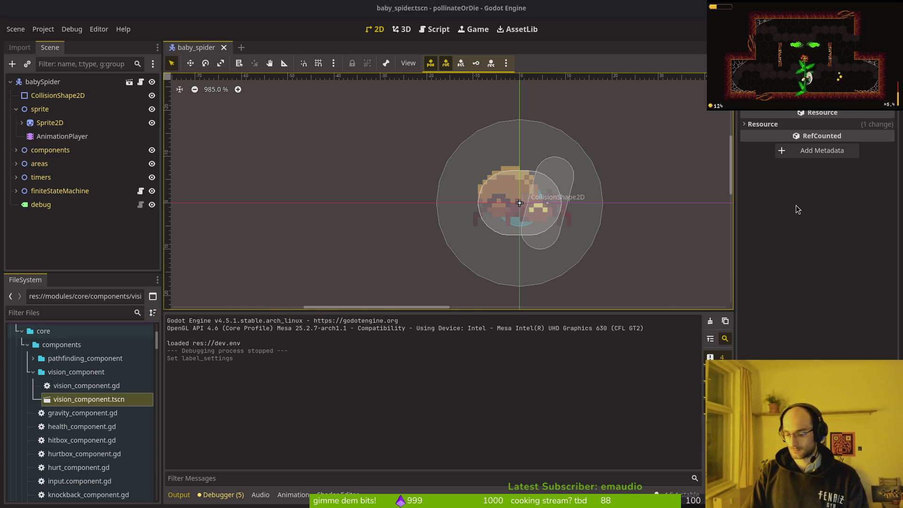
Bring up the terminal and change into the pollinate-or-die project folder
{"action": "key", "text": "super"}
{"action": "key", "text": "super"}
{"action": "key", "text": "super+2"}
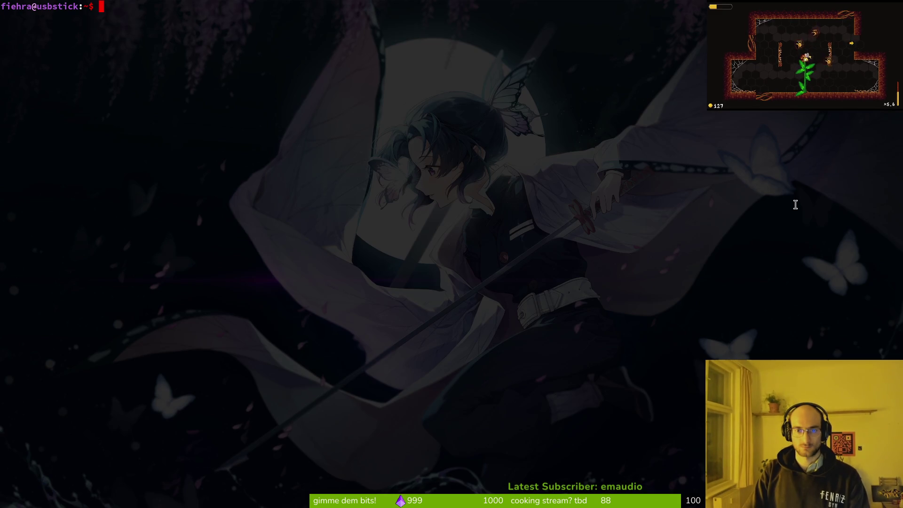
{"action": "type", "text": "cd dev/pol"}
{"action": "key", "text": "Return"}
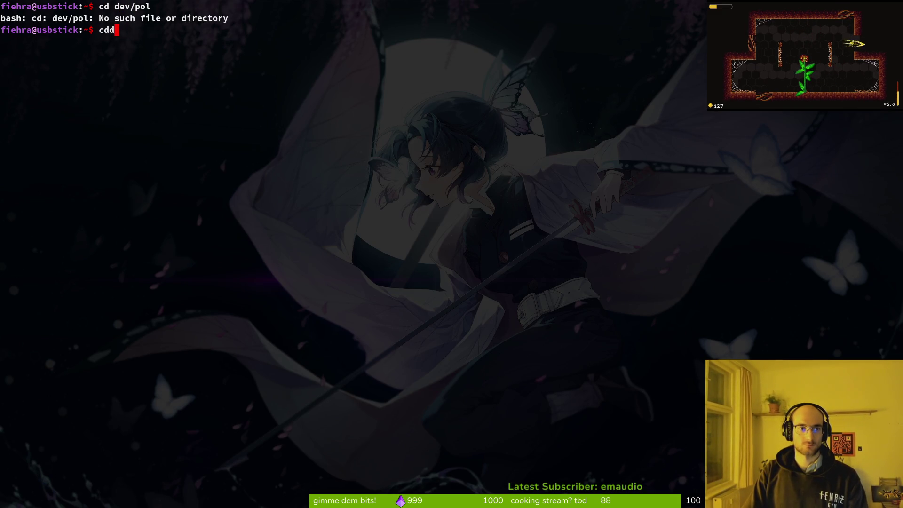
{"action": "key", "text": "BackSpace"}
{"action": "key", "text": "BackSpace"}
{"action": "type", "text": "dev/pol"}
{"action": "key", "text": "Tab"}
Review the hud_overlay.tscn diff in tig status
{"action": "key", "text": "Return"}
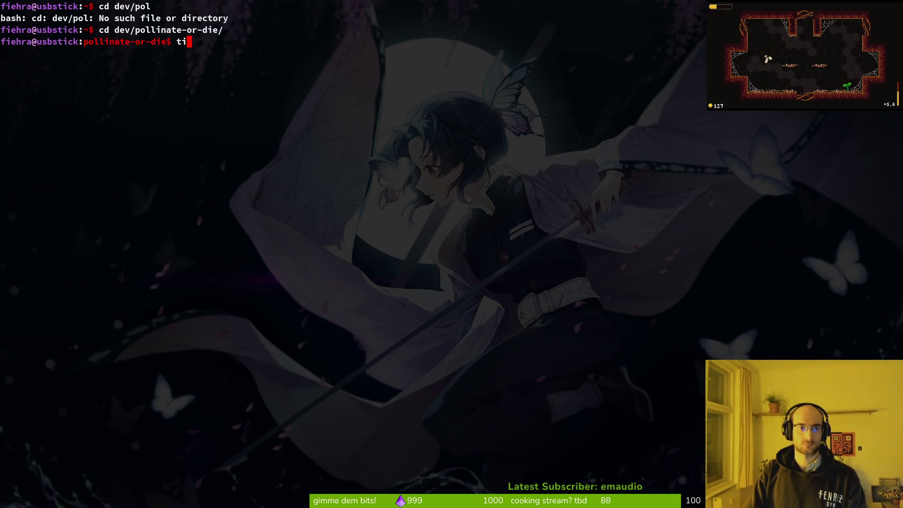
{"action": "type", "text": "tig status"}
{"action": "key", "text": "Return"}
{"action": "key", "text": "Down"}
{"action": "key", "text": "Down"}
{"action": "key", "text": "Return"}
{"action": "key", "text": "q"}
{"action": "key", "text": "q"}
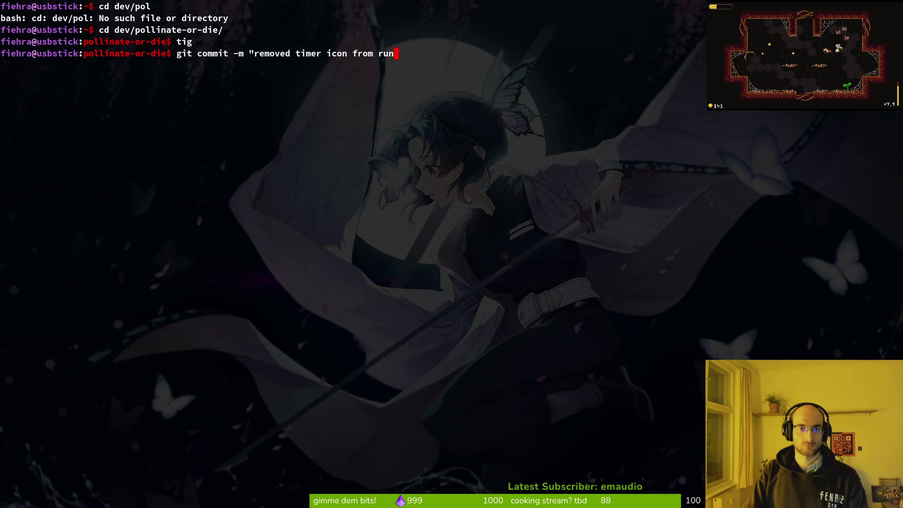
Commit as "removed timer icon from run timer" and push to GitLab
{"action": "type", "text": "\""}
{"action": "key", "text": "Return"}
{"action": "type", "text": "ush"}
{"action": "key", "text": "Return"}
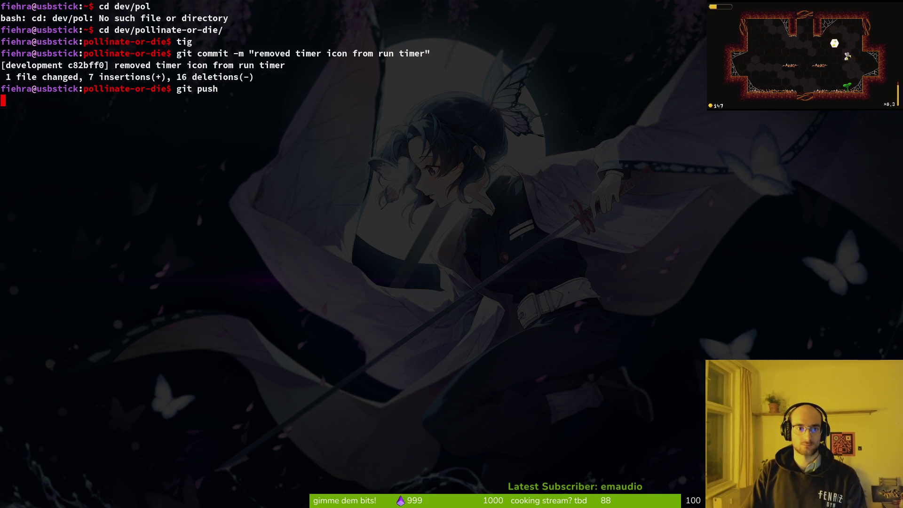
{"action": "key", "text": "alt+Tab"}
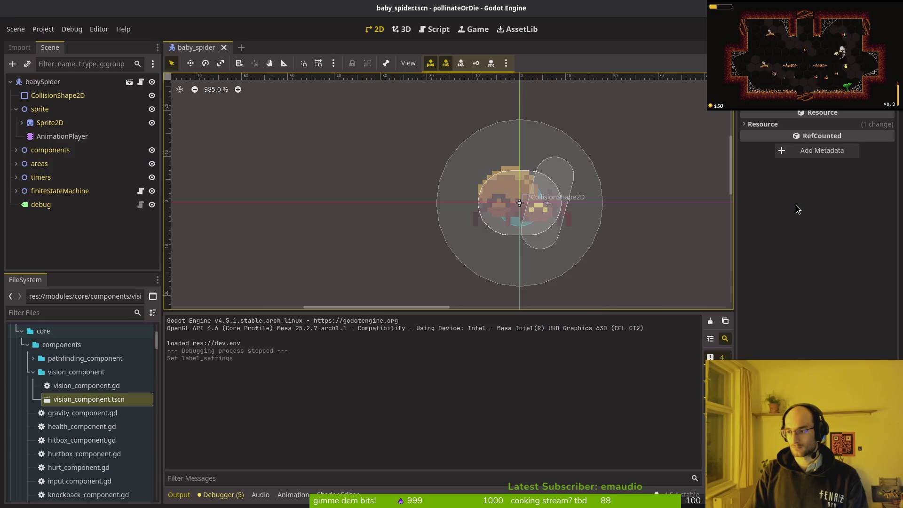
{"action": "key", "text": "F5"}
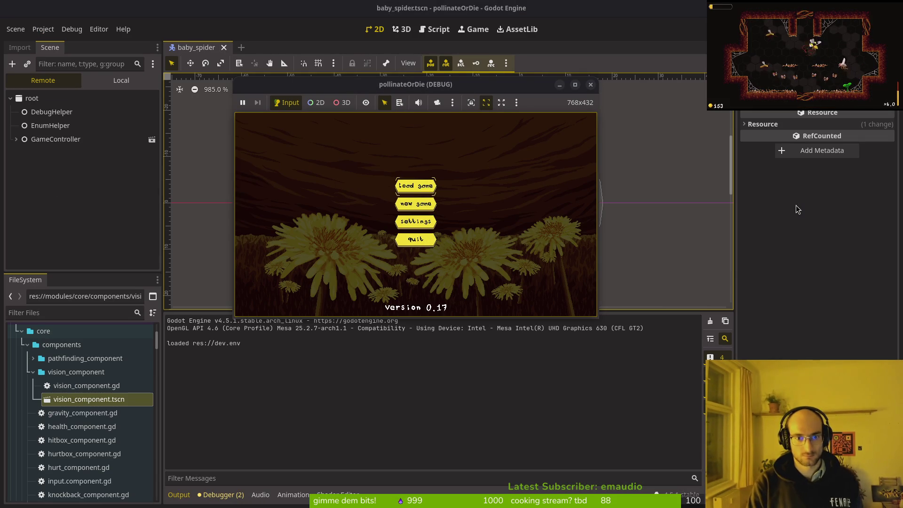
{"action": "key", "text": "Return"}
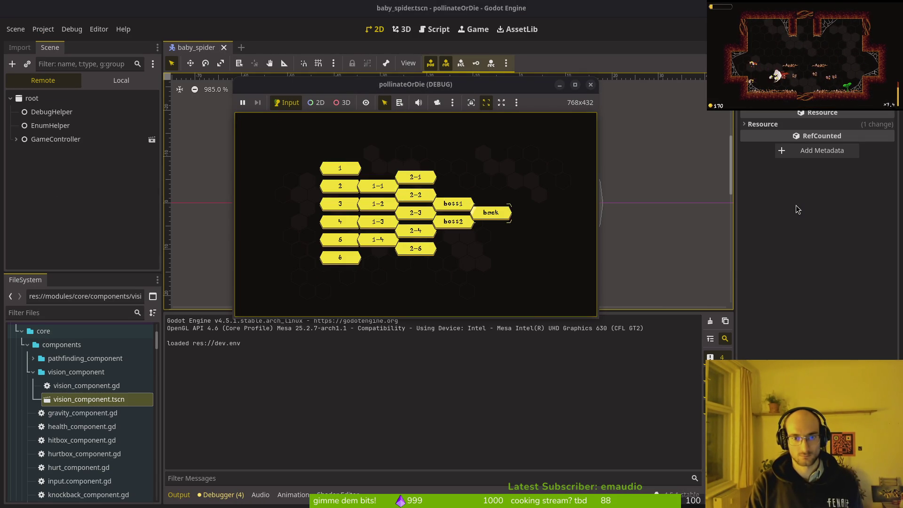
{"action": "key", "text": "Return"}
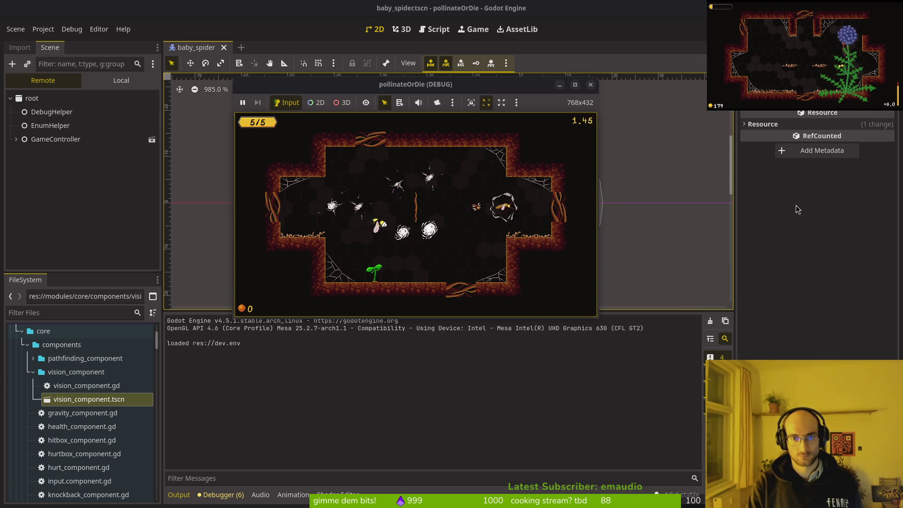
{"action": "key", "text": "Escape"}
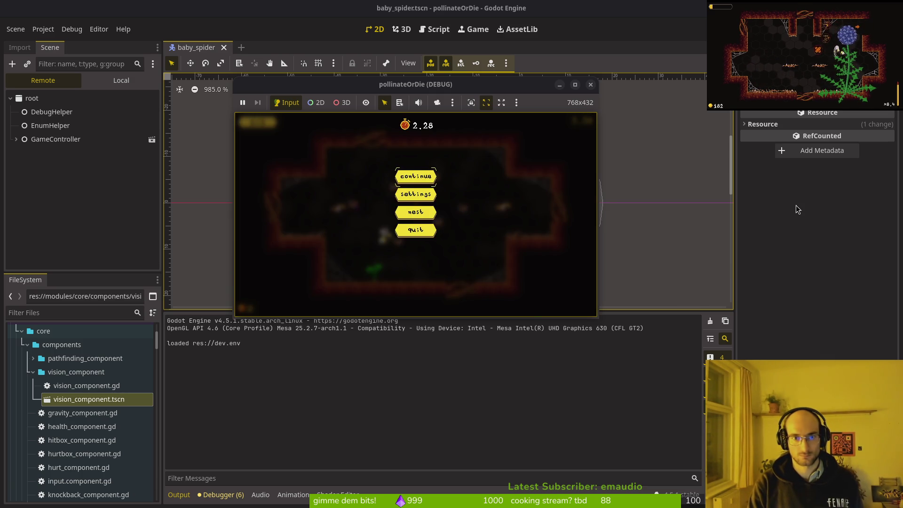
{"action": "key", "text": "Escape"}
{"action": "key", "text": "Escape"}
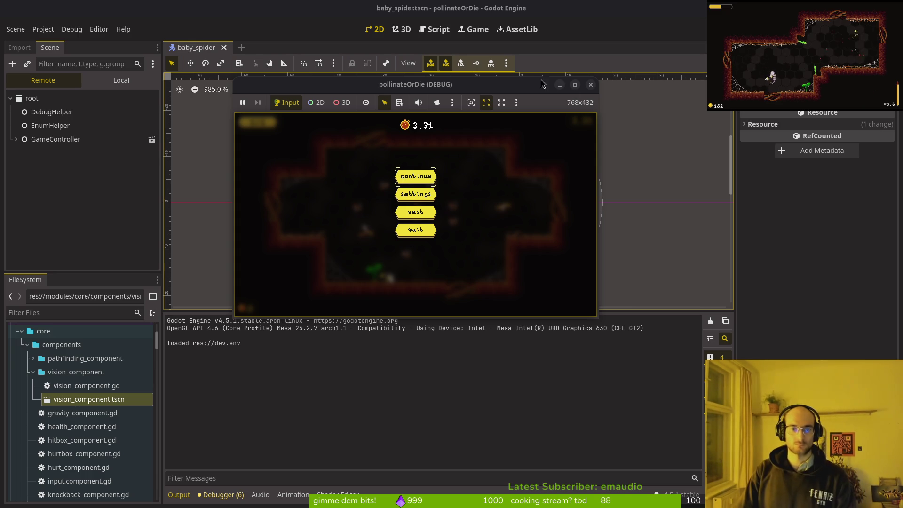
{"action": "left_click", "coordinate": [591, 84]}
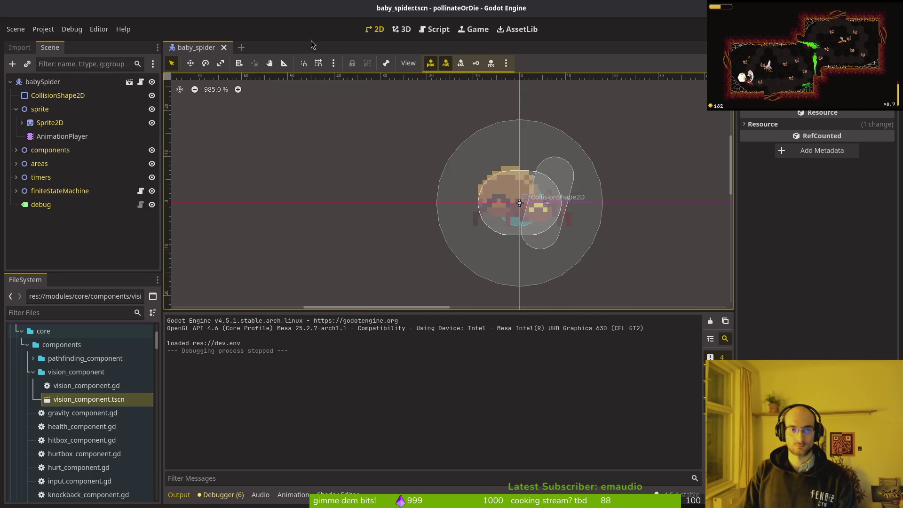
Assign hud_label.tres to the pause_overlay stopwatchLabel's Label Settings and save the scene
{"action": "key", "text": "alt+shift+o"}
{"action": "type", "text": "pausover"}
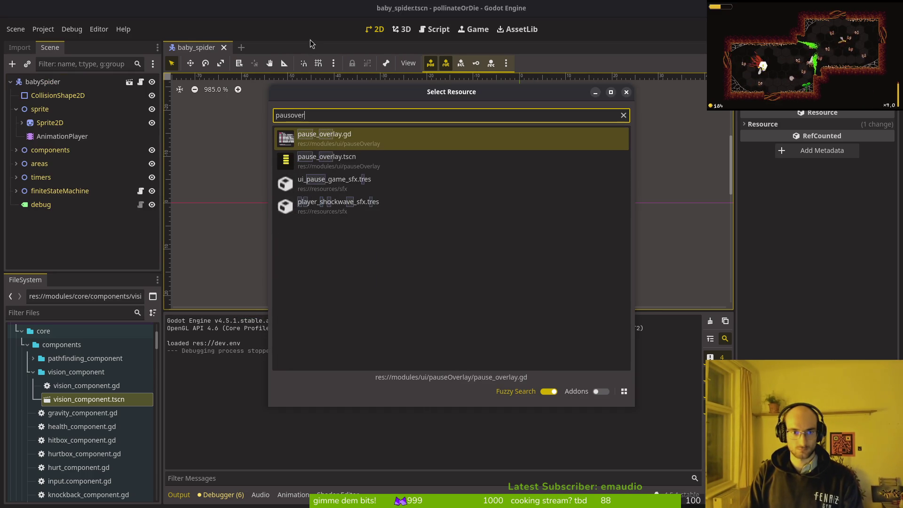
{"action": "key", "text": "Down"}
{"action": "key", "text": "Return"}
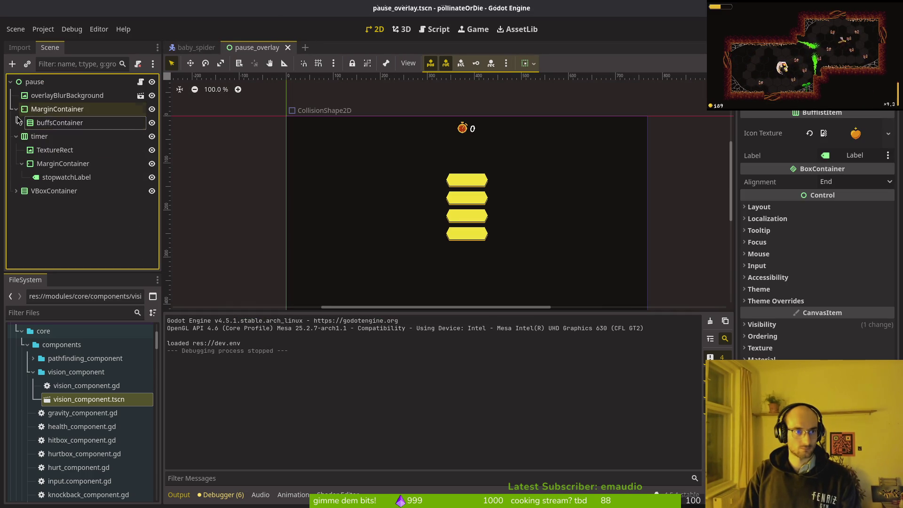
{"action": "left_click", "coordinate": [54, 179]}
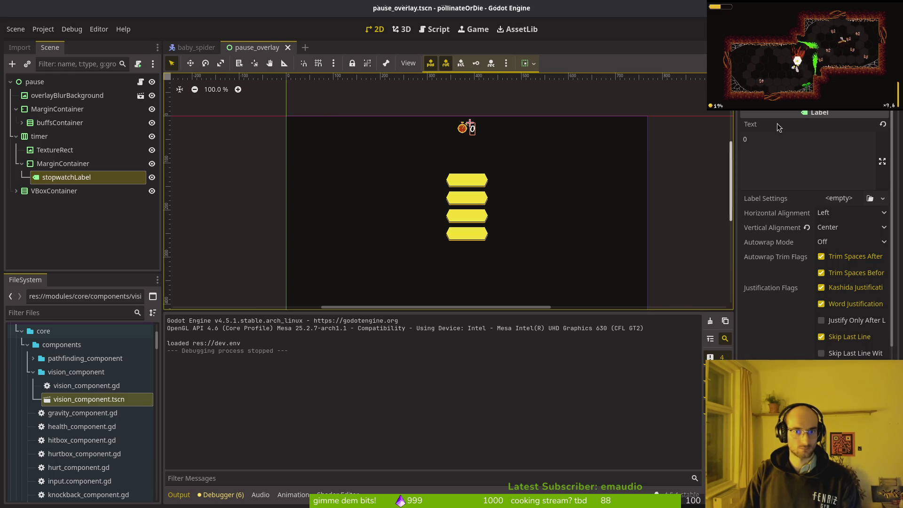
{"action": "left_click", "coordinate": [840, 198]}
{"action": "left_click", "coordinate": [857, 247]}
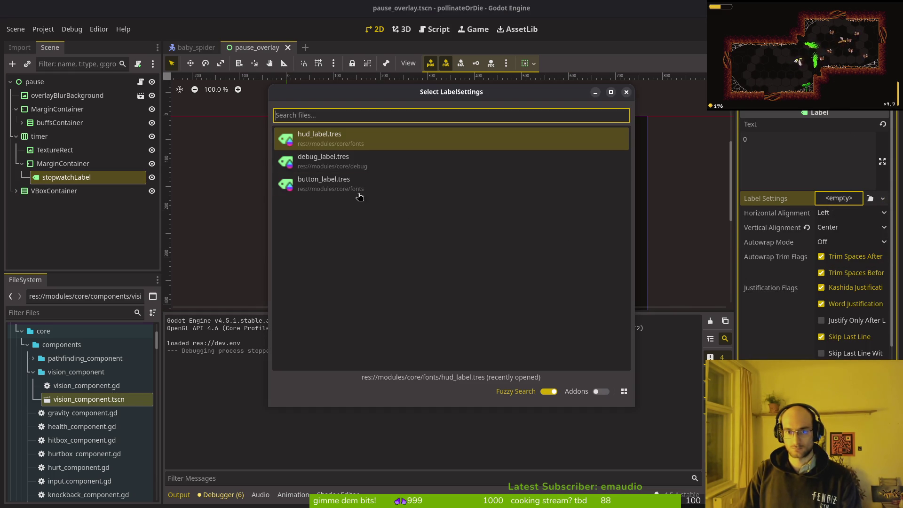
{"action": "double_click", "coordinate": [329, 141]}
{"action": "key", "text": "ctrl+s"}
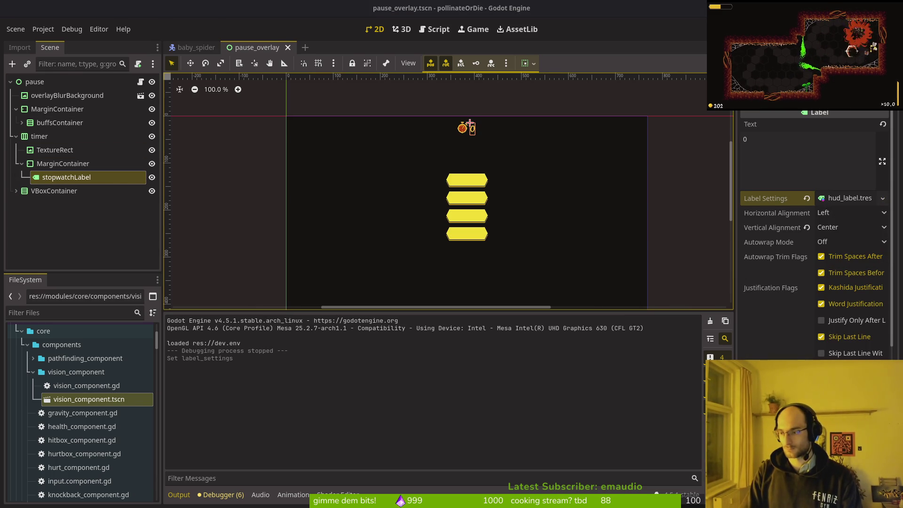
Review the uncommitted changes in tig and begin a git commit message
{"action": "key", "text": "alt+Tab"}
{"action": "type", "text": "g"}
{"action": "key", "text": "Return"}
{"action": "key", "text": "Down"}
{"action": "key", "text": "Down"}
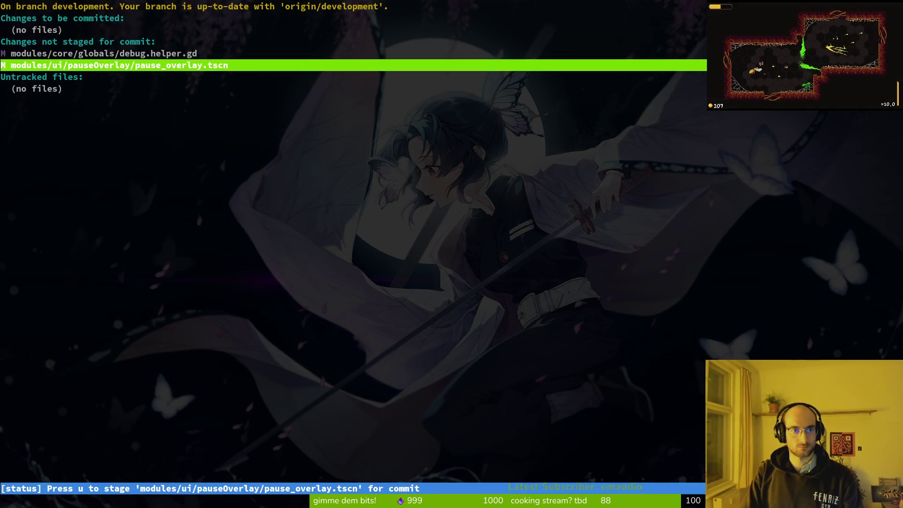
{"action": "type", "text": "qgi \"changed timer font color"}
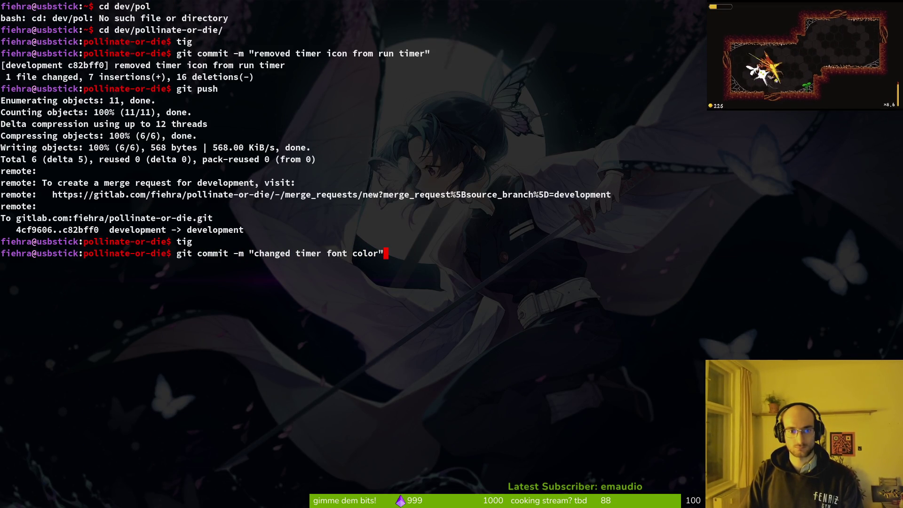
Commit as "changed timer font color", push, and switch to the GitLab issues list
{"action": "key", "text": "Return"}
{"action": "type", "text": "git push"}
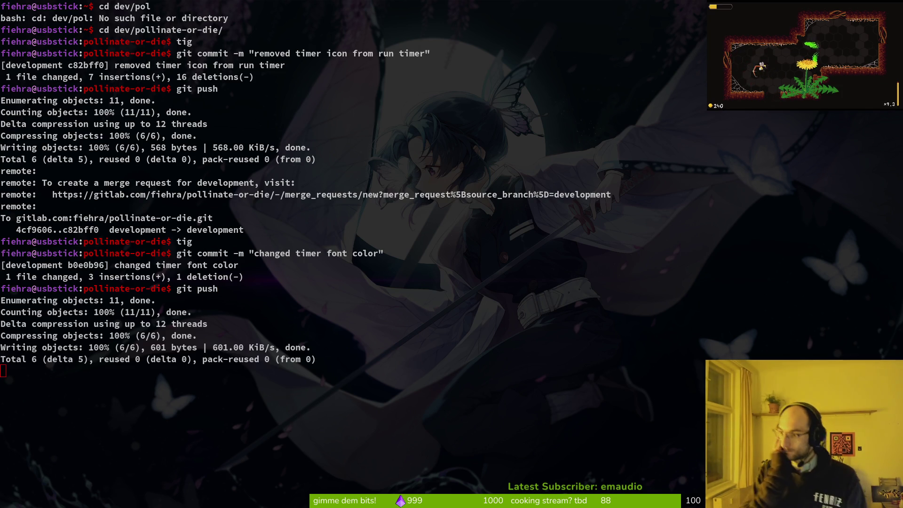
{"action": "key", "text": "alt+Tab"}
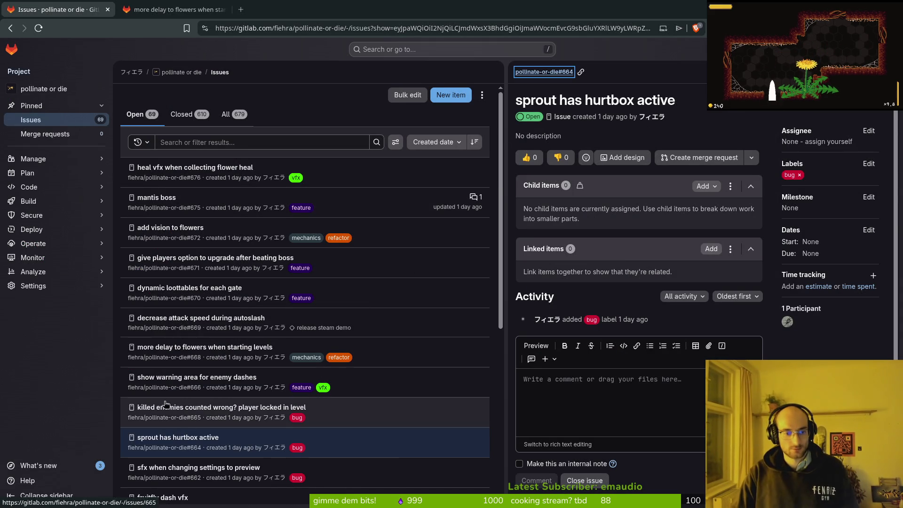
Launch the game from Godot with F5 and check the debugging options in Settings
{"action": "key", "text": "alt+Tab"}
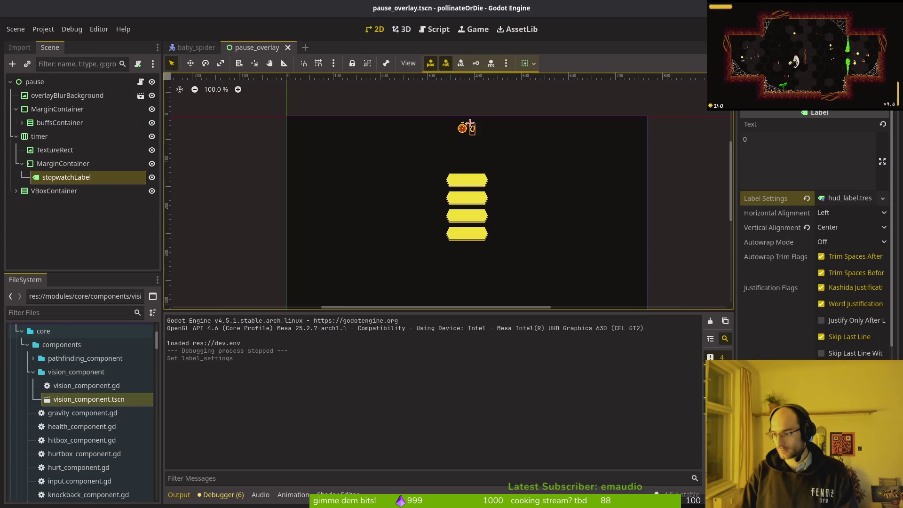
{"action": "key", "text": "F5"}
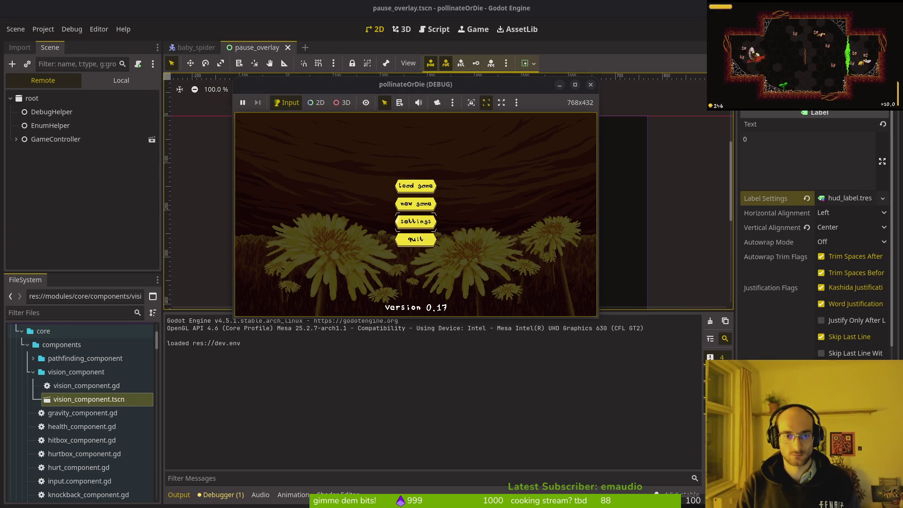
{"action": "key", "text": "Return"}
{"action": "key", "text": "Right"}
{"action": "key", "text": "Down"}
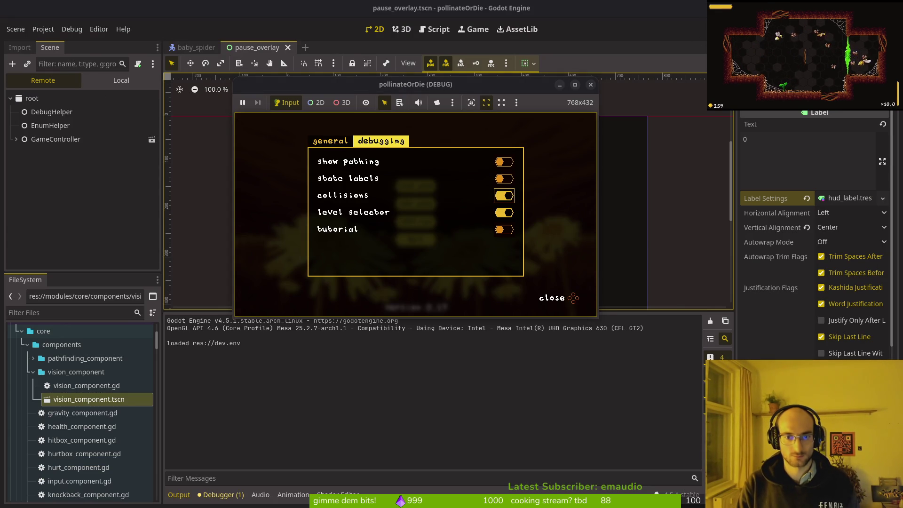
{"action": "key", "text": "Escape"}
Load the game, play the dev test level until the flower blooms, then return to the terminal
{"action": "key", "text": "Return"}
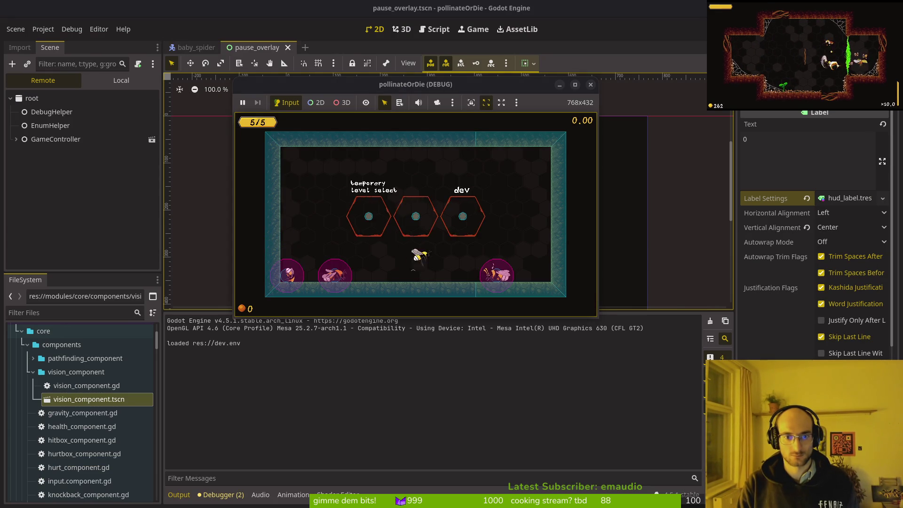
{"action": "key", "text": "Right"}
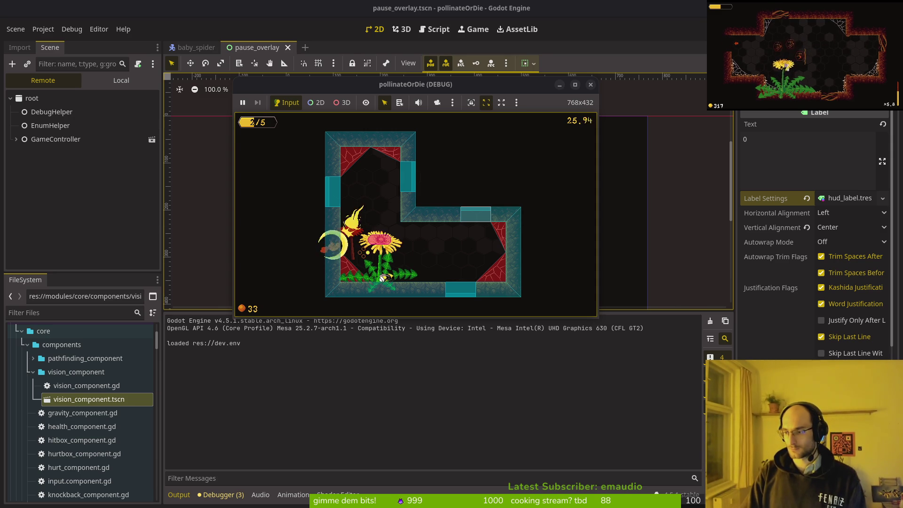
{"action": "key", "text": "alt+Tab"}
{"action": "key", "text": "Return"}
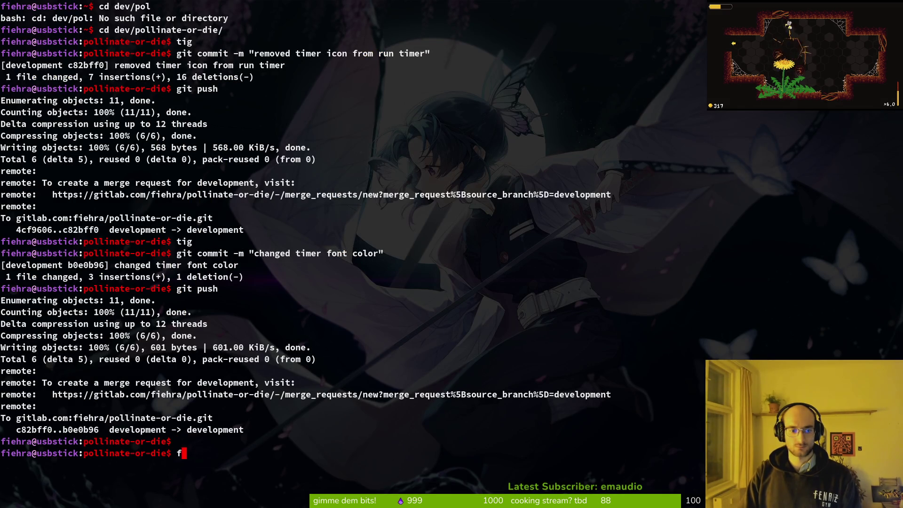
Open flower.gd and cut the hurtbox_collision line from bloom_flower, saving the file
{"action": "key", "text": "Return"}
{"action": "key", "text": "Escape"}
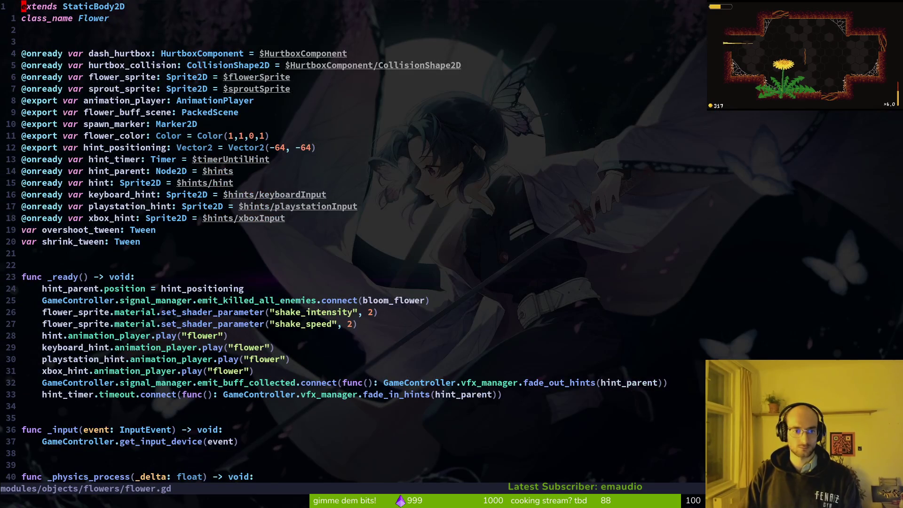
{"action": "key", "text": "ctrl+d"}
{"action": "key", "text": "ctrl+d"}
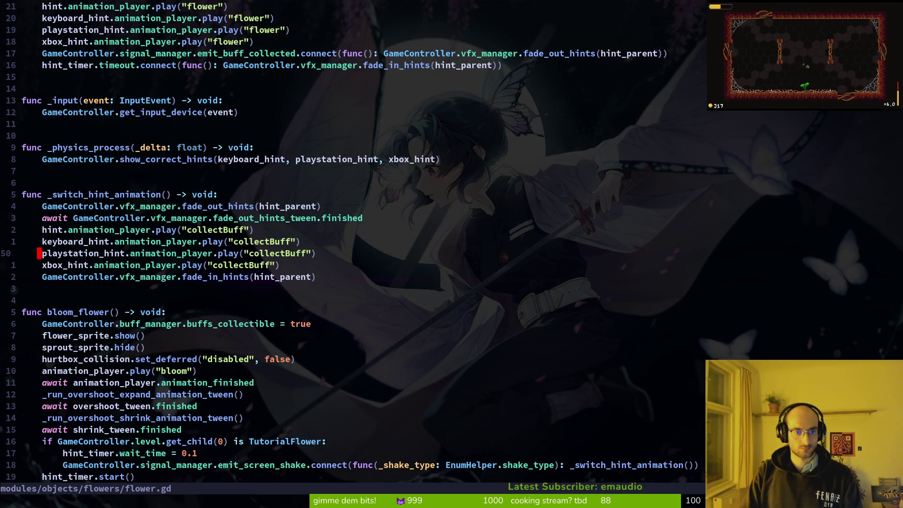
{"action": "key", "text": "j"}
{"action": "key", "text": "j"}
{"action": "key", "text": "j"}
{"action": "key", "text": "k"}
{"action": "key", "text": "k"}
{"action": "key", "text": "k"}
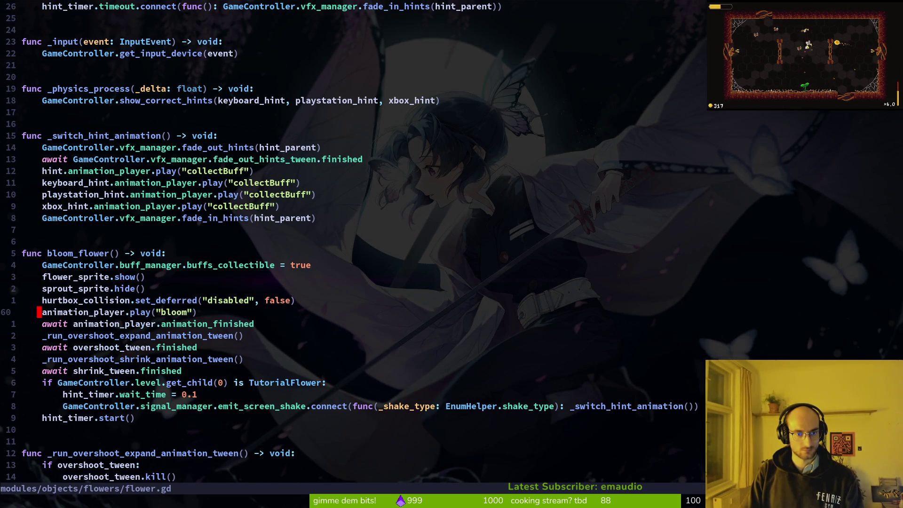
{"action": "key", "text": "shift+v"}
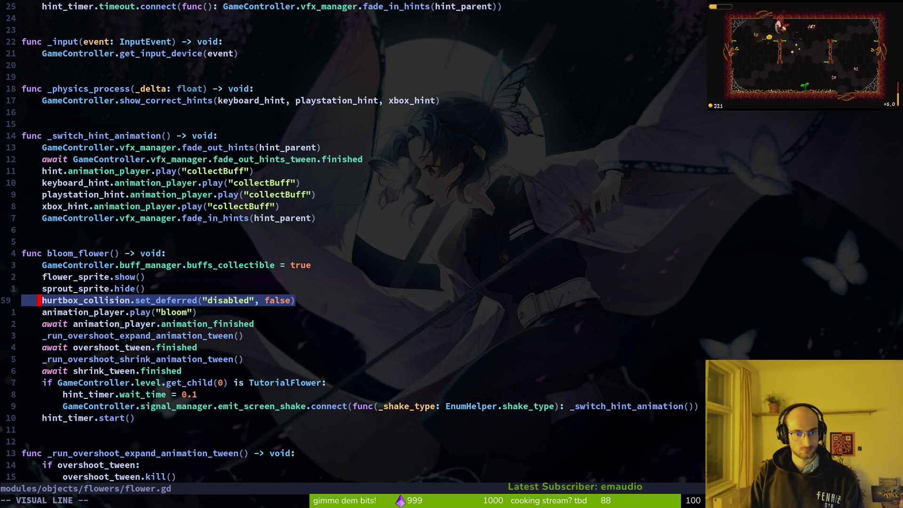
{"action": "type", "text": "d:w"}
{"action": "key", "text": "Return"}
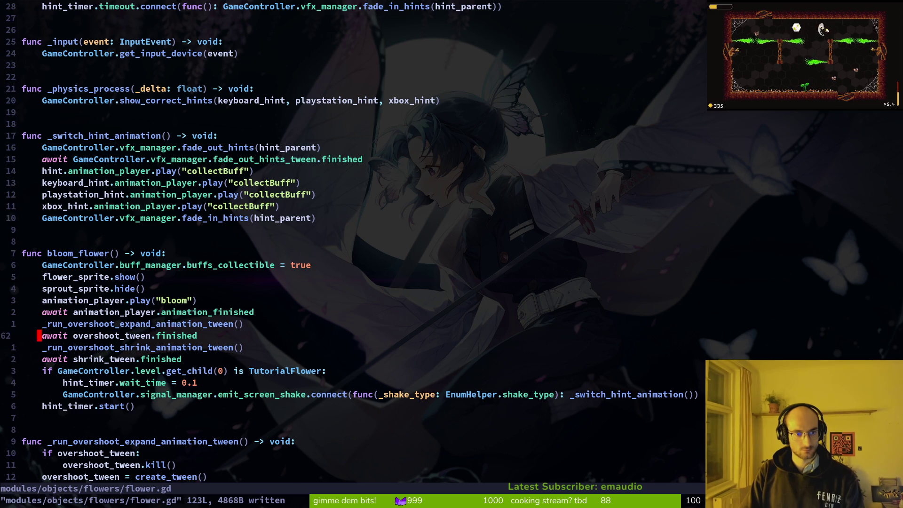
Paste the hurtbox line below await shrink_tween.finished, save, and quit Vim
{"action": "key", "text": "j"}
{"action": "key", "text": "j"}
{"action": "type", "text": "p:w"}
{"action": "key", "text": "Return"}
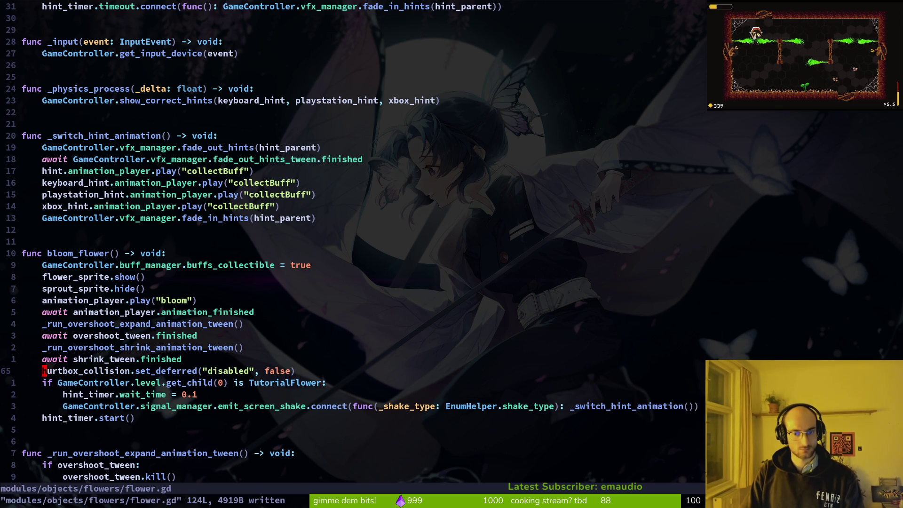
{"action": "type", "text": ":q"}
{"action": "key", "text": "Return"}
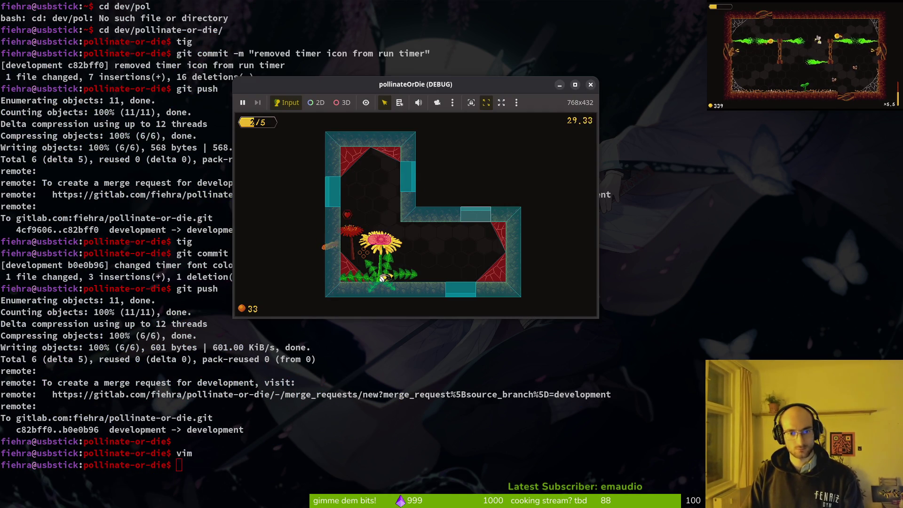
Restart the game and fly the bee into a level to pollinate the flower
{"action": "key", "text": "F8"}
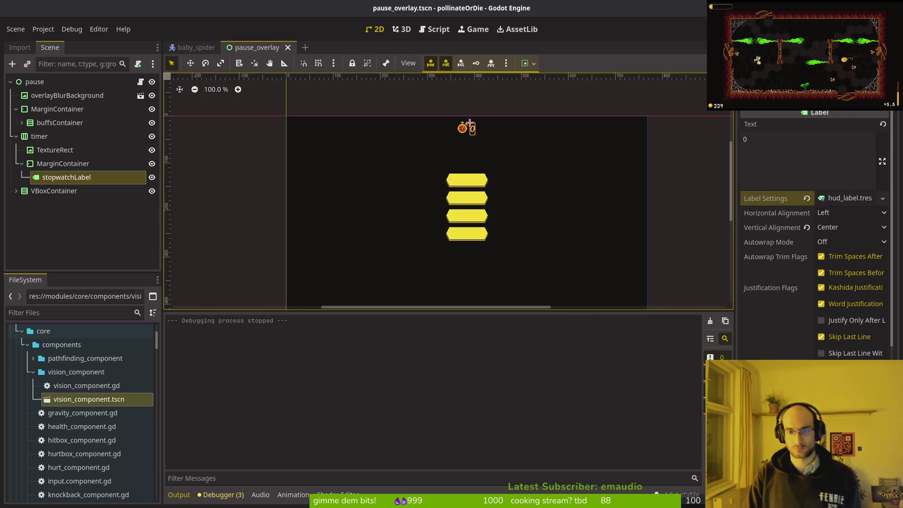
{"action": "key", "text": "F5"}
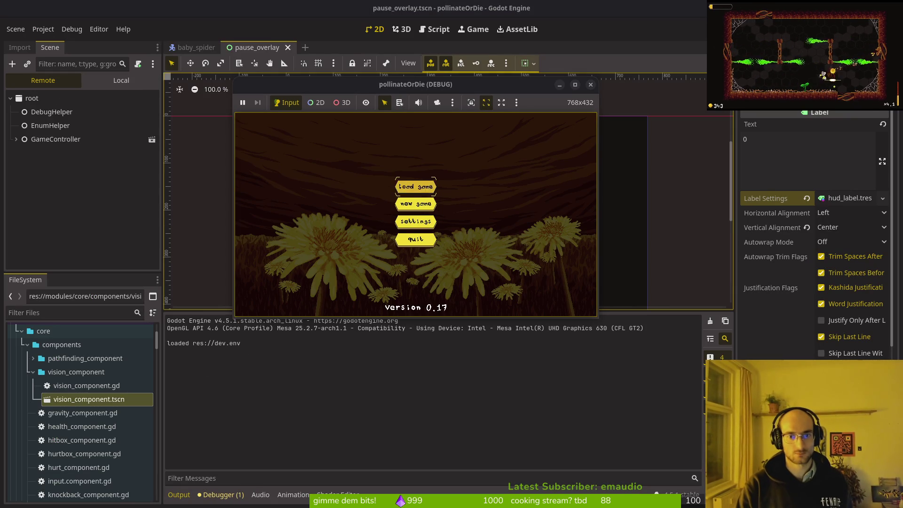
{"action": "key", "text": "w"}
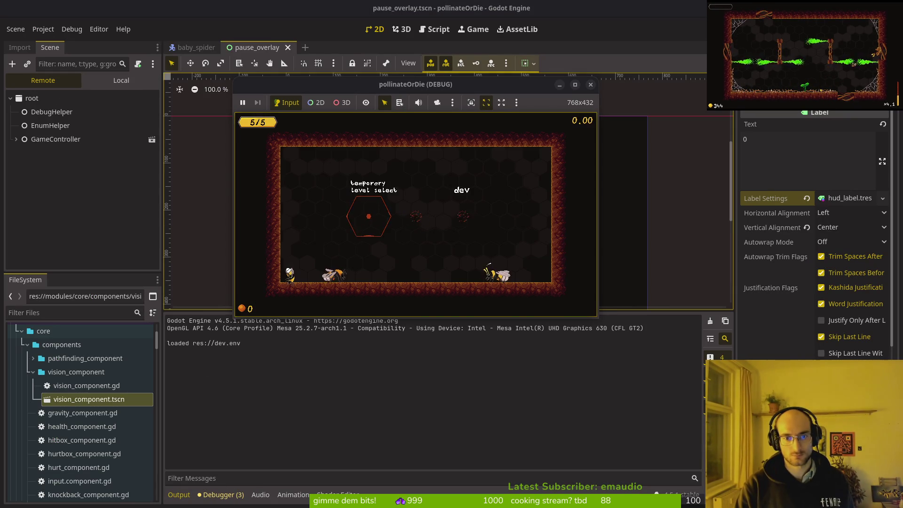
{"action": "key", "text": "w"}
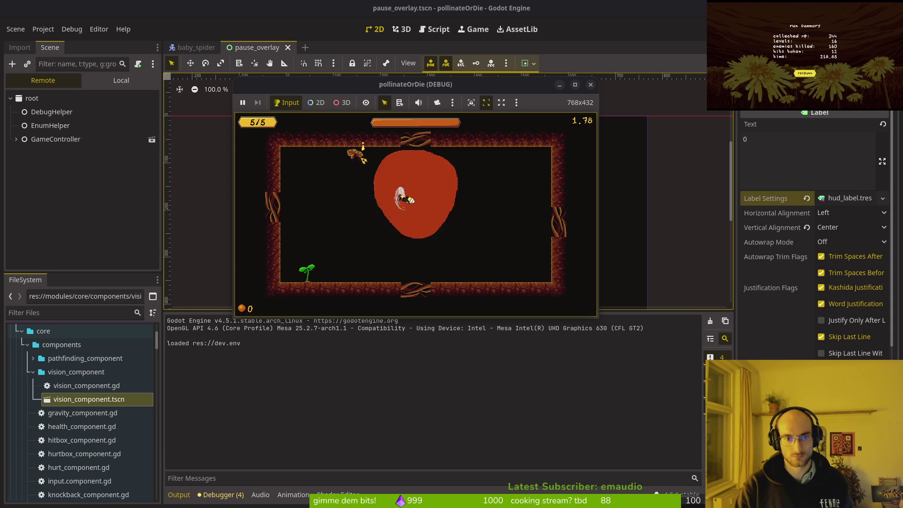
{"action": "key", "text": "s"}
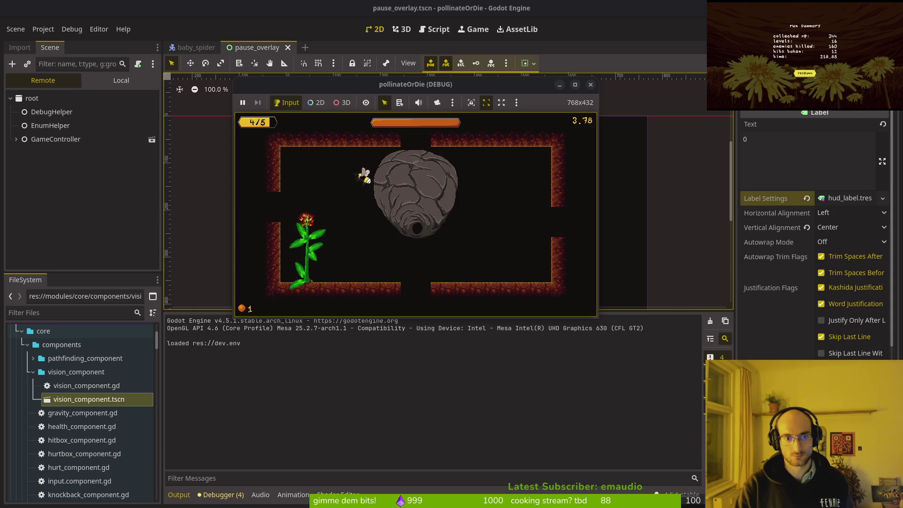
{"action": "key", "text": "a"}
Pause the game, review the debugging settings, and return to the nest level select room
{"action": "key", "text": "Escape"}
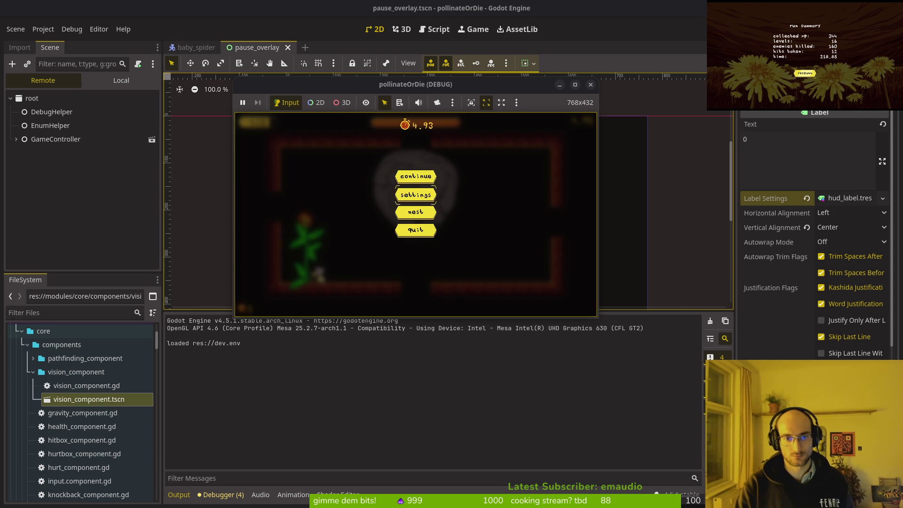
{"action": "key", "text": "Down"}
{"action": "key", "text": "Return"}
{"action": "key", "text": "Right"}
{"action": "key", "text": "Down"}
{"action": "key", "text": "Down"}
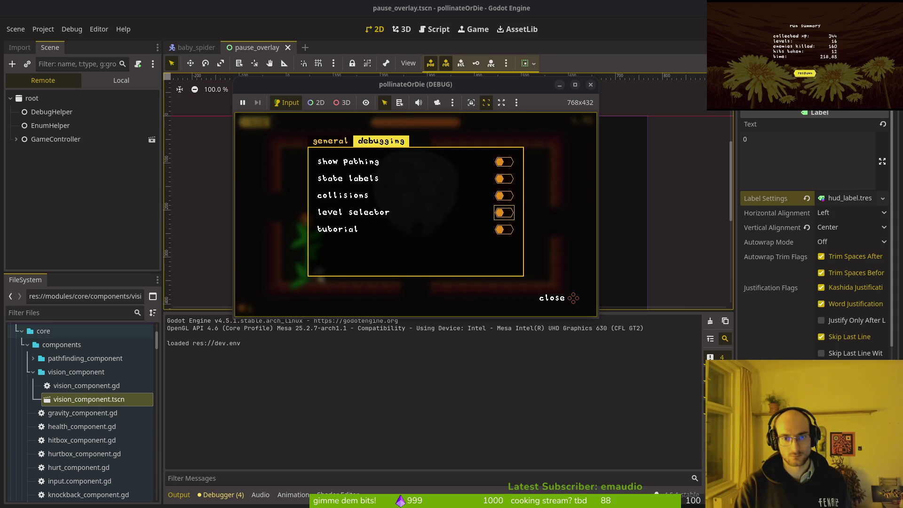
{"action": "key", "text": "Escape"}
{"action": "key", "text": "Down"}
{"action": "key", "text": "Return"}
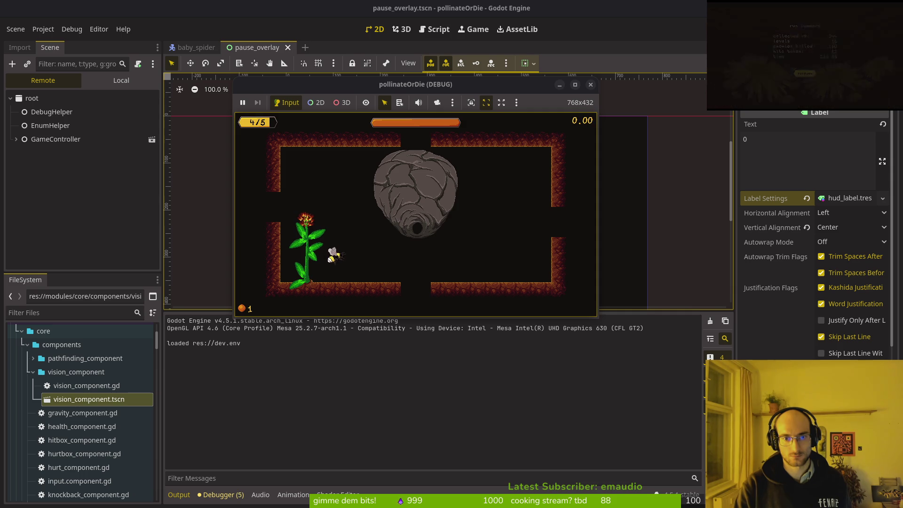
Play the dev level until the sprout blooms into a dandelion, then close the game and return to the terminal
{"action": "key", "text": "Up"}
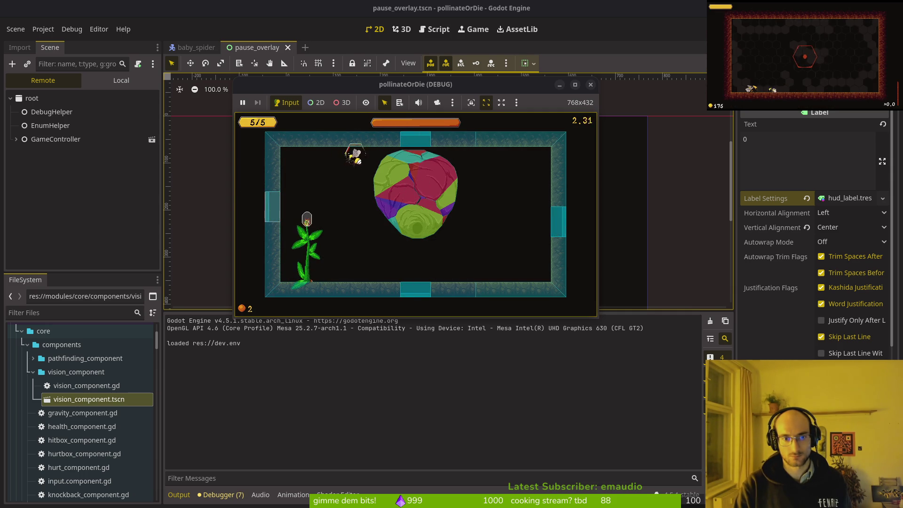
{"action": "key", "text": "Down"}
{"action": "key", "text": "Left"}
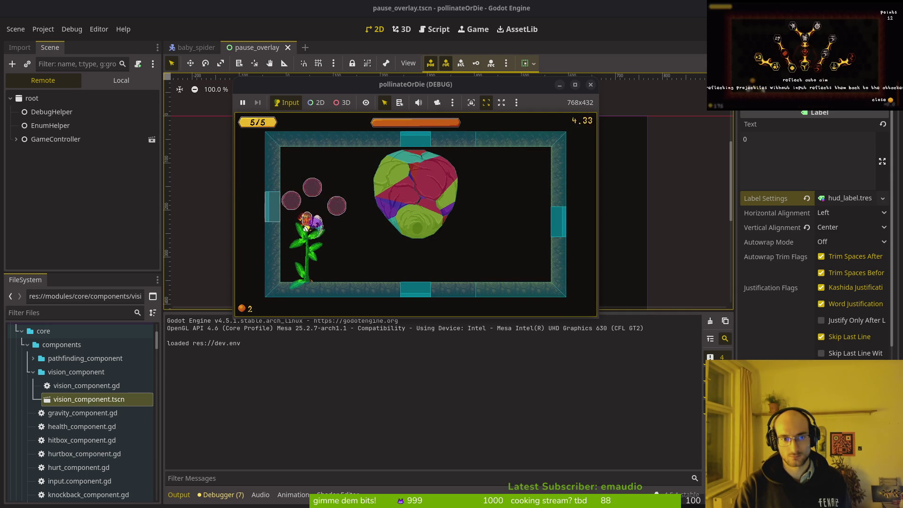
{"action": "key", "text": "Up"}
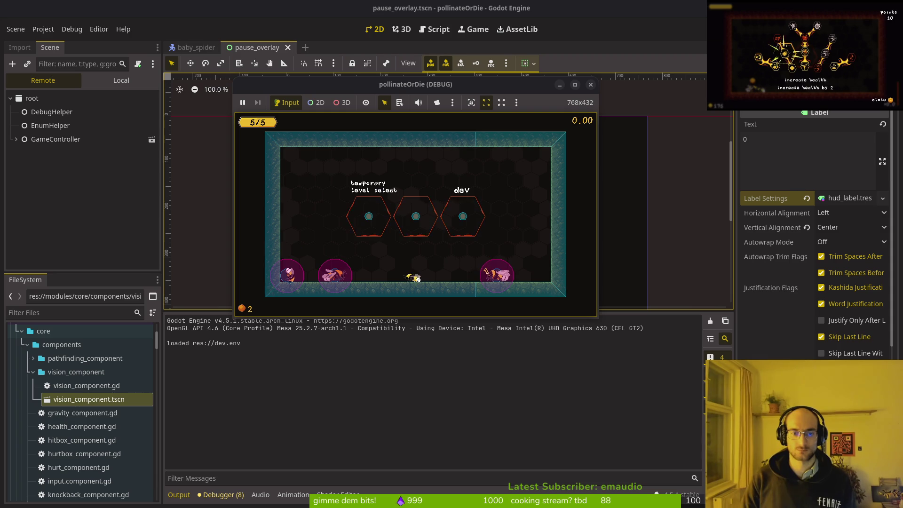
{"action": "key", "text": "Up"}
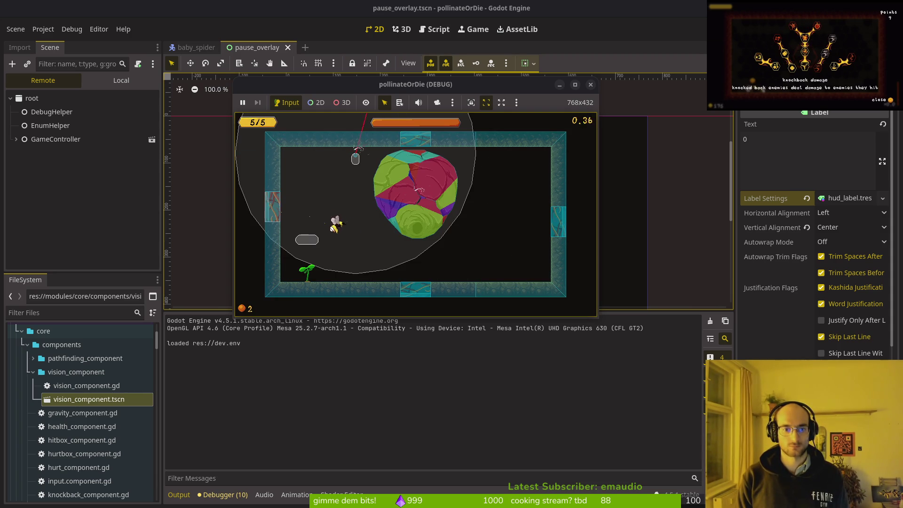
{"action": "key", "text": "Left"}
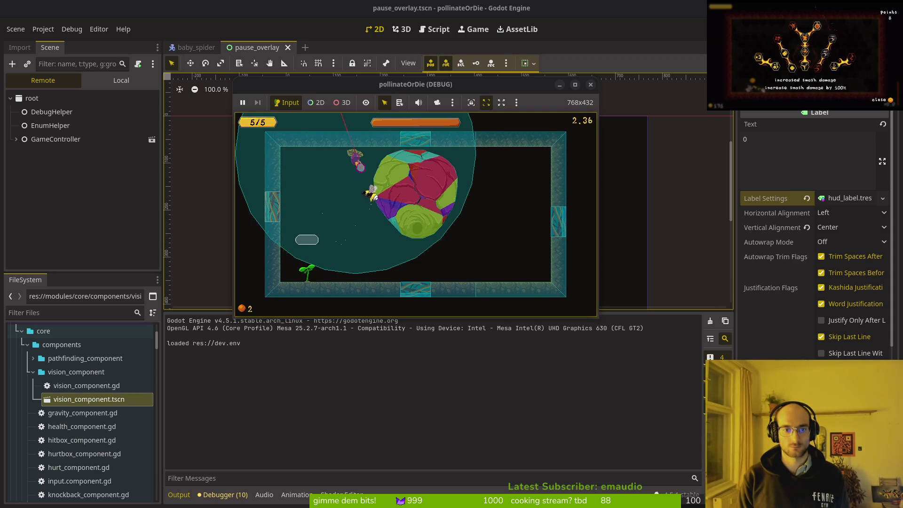
{"action": "key", "text": "Up"}
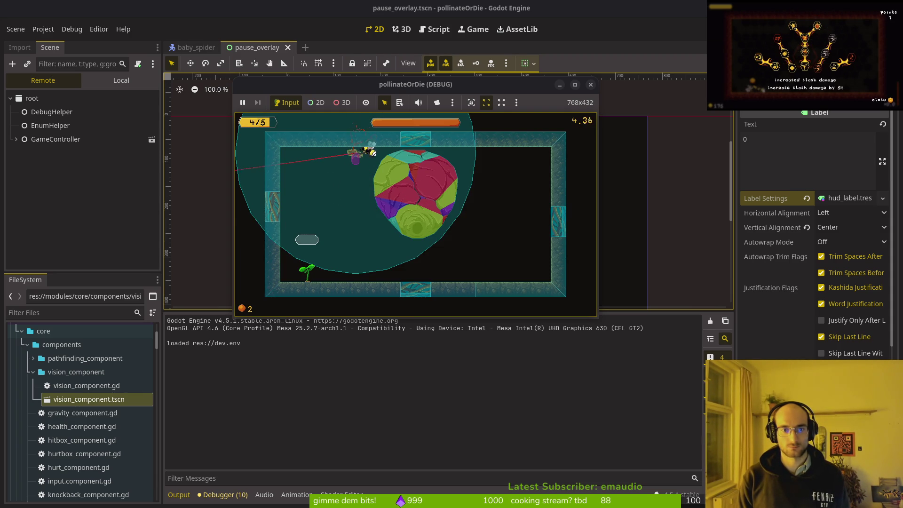
{"action": "key", "text": "Down"}
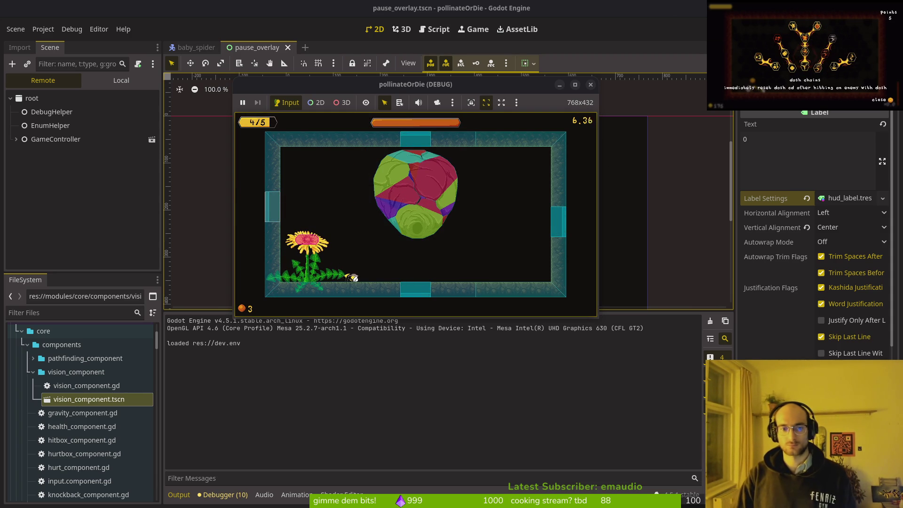
{"action": "left_click", "coordinate": [591, 87]}
{"action": "key", "text": "alt+Tab"}
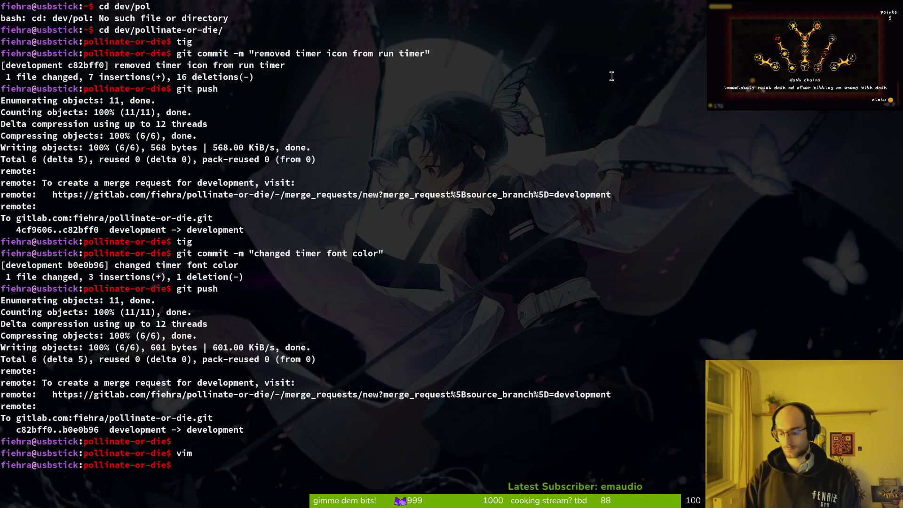
Review the uncommitted changes in tig
{"action": "type", "text": "tig"}
{"action": "key", "text": "Return"}
{"action": "key", "text": "s"}
{"action": "key", "text": "Down"}
{"action": "key", "text": "Return"}
{"action": "key", "text": "q"}
{"action": "key", "text": "q"}
{"action": "key", "text": "q"}
Commit the flower smash hurtbox fix with a message and git push it to GitLab
{"action": "type", "text": "gi"}
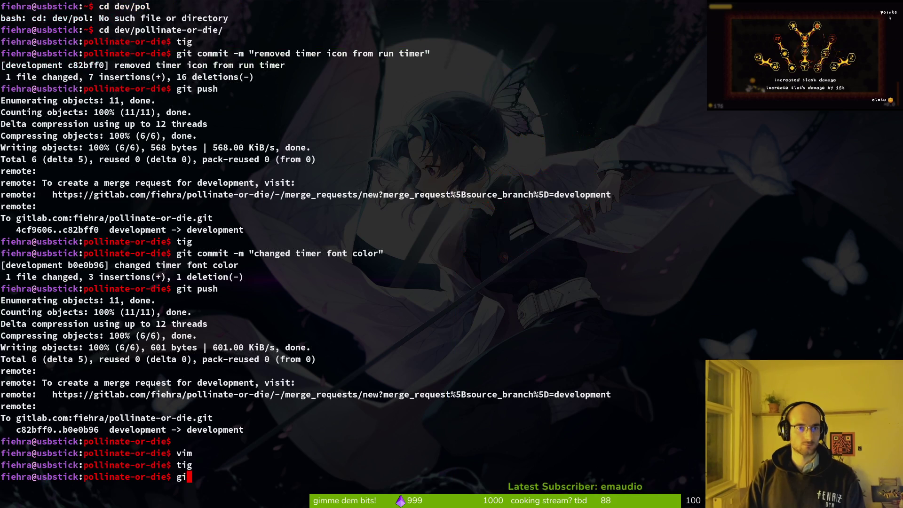
{"action": "type", "text": "t commit -m \"en"}
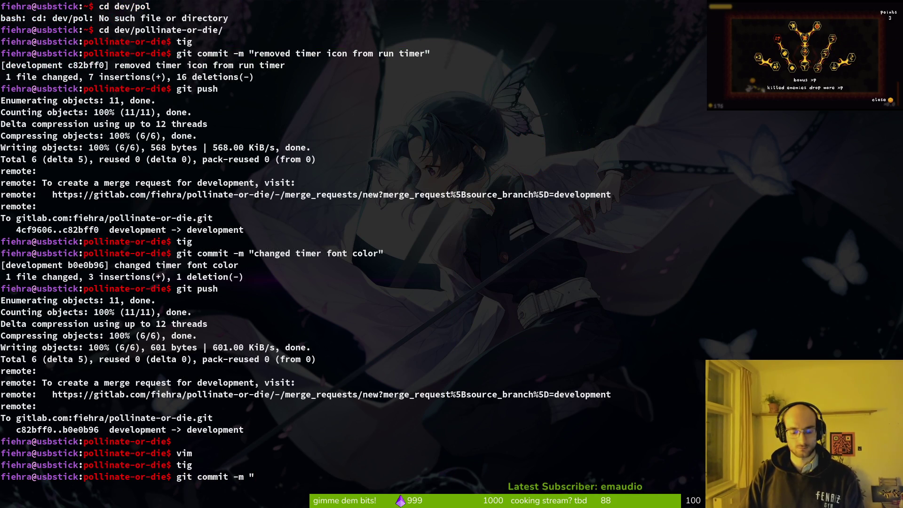
{"action": "type", "text": "able"}
{"action": "key", "text": "BackSpace"}
{"action": "type", "text": "fl"}
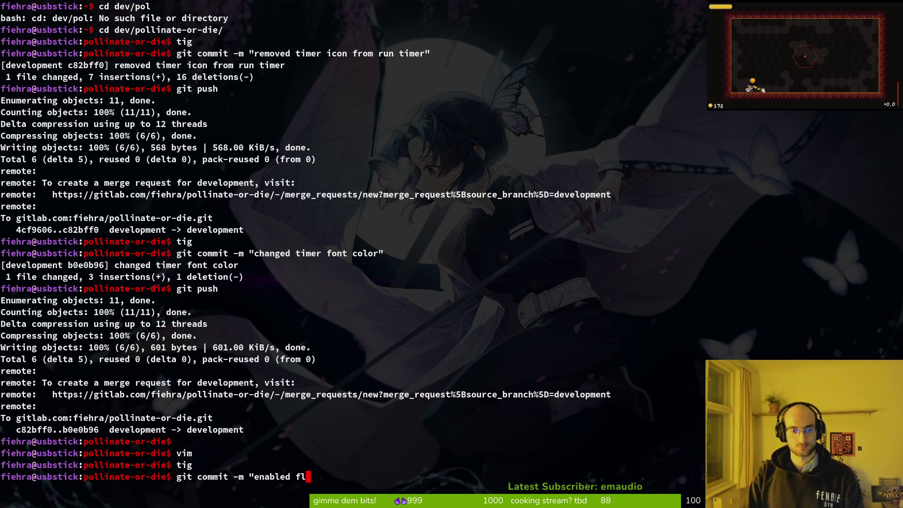
{"action": "type", "text": " hurtbo"}
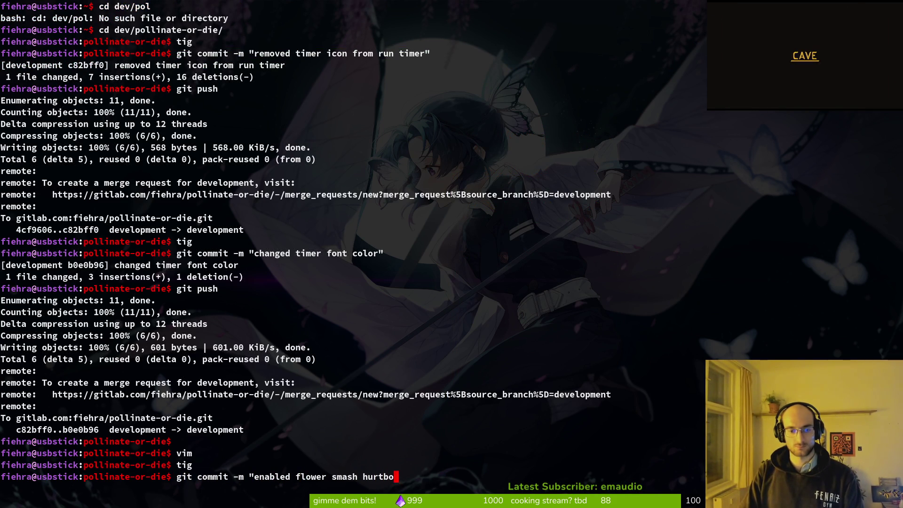
{"action": "type", "text": "x onlyu when the animat"}
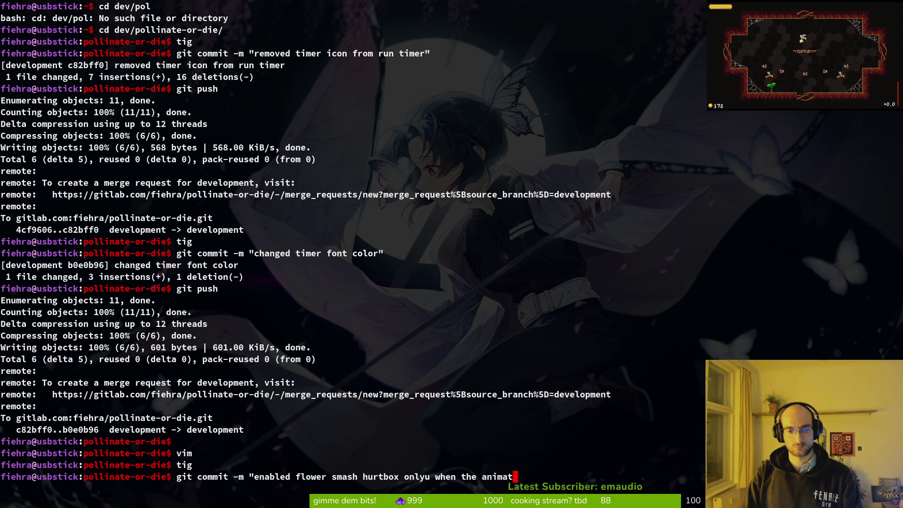
{"action": "type", "text": "ion is finished\""}
{"action": "key", "text": "Return"}
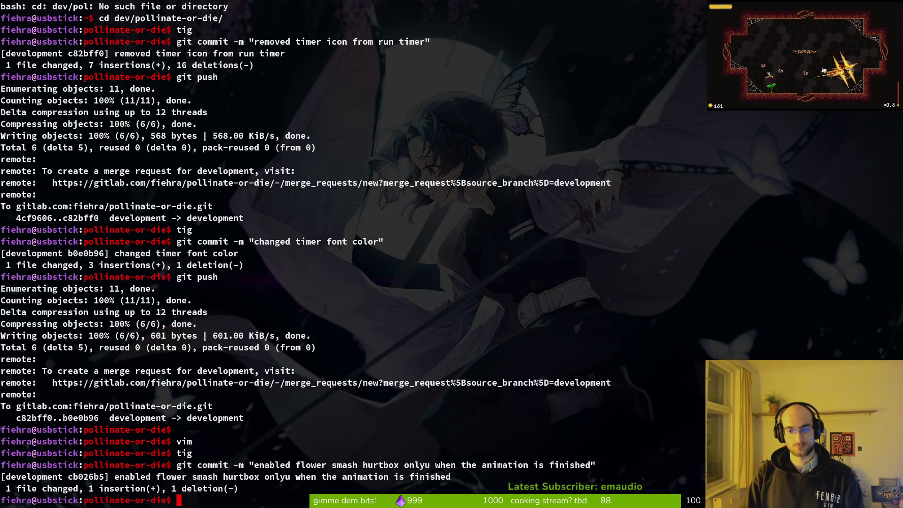
{"action": "type", "text": "git push"}
{"action": "key", "text": "Return"}
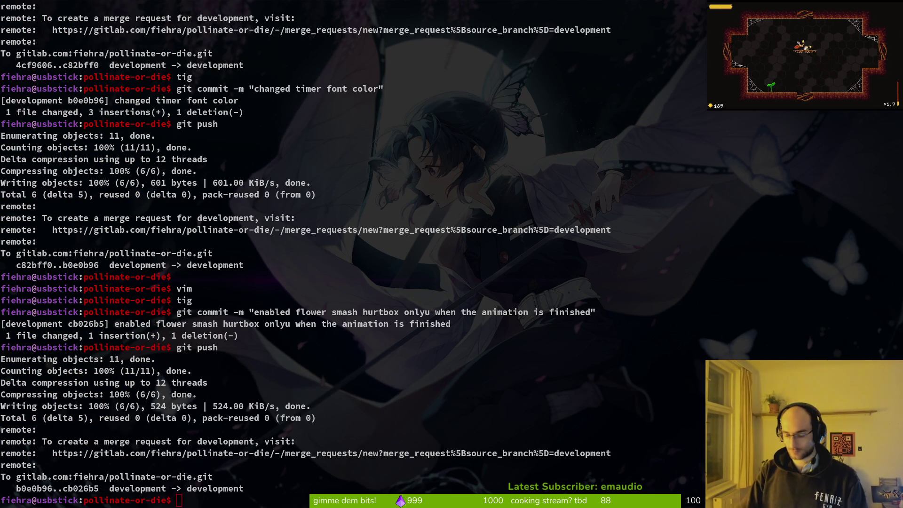
Clear the terminal and bring up Twitch's Raid Channel dialog
{"action": "left_click", "coordinate": [776, 124]}
{"action": "type", "text": "r"}
{"action": "key", "text": "Return"}
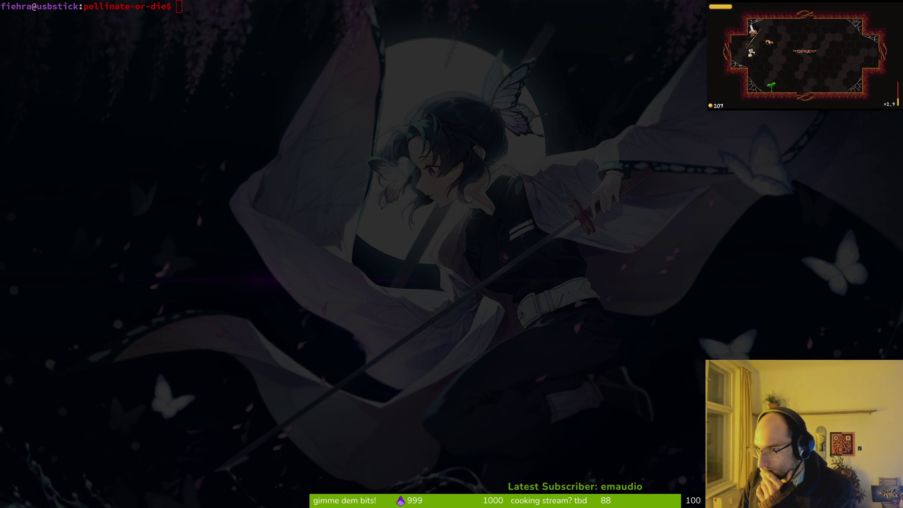
{"action": "key", "text": "alt+Tab"}
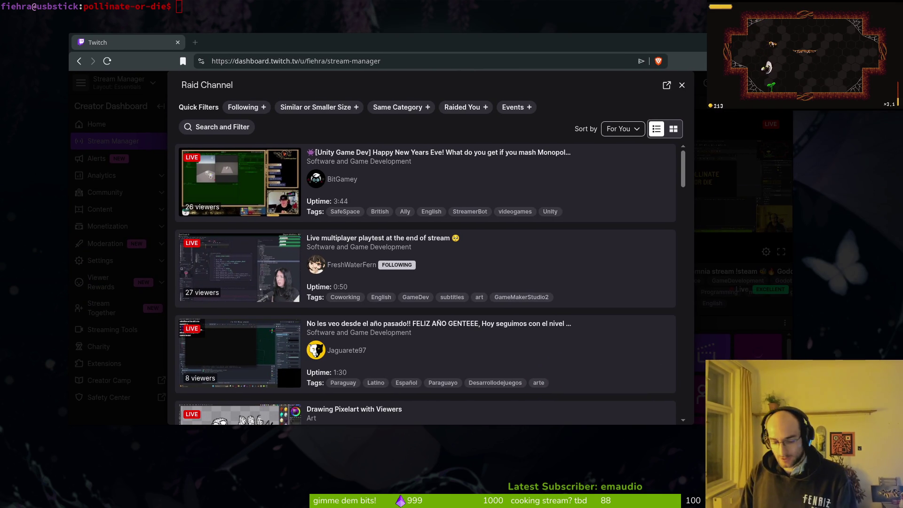